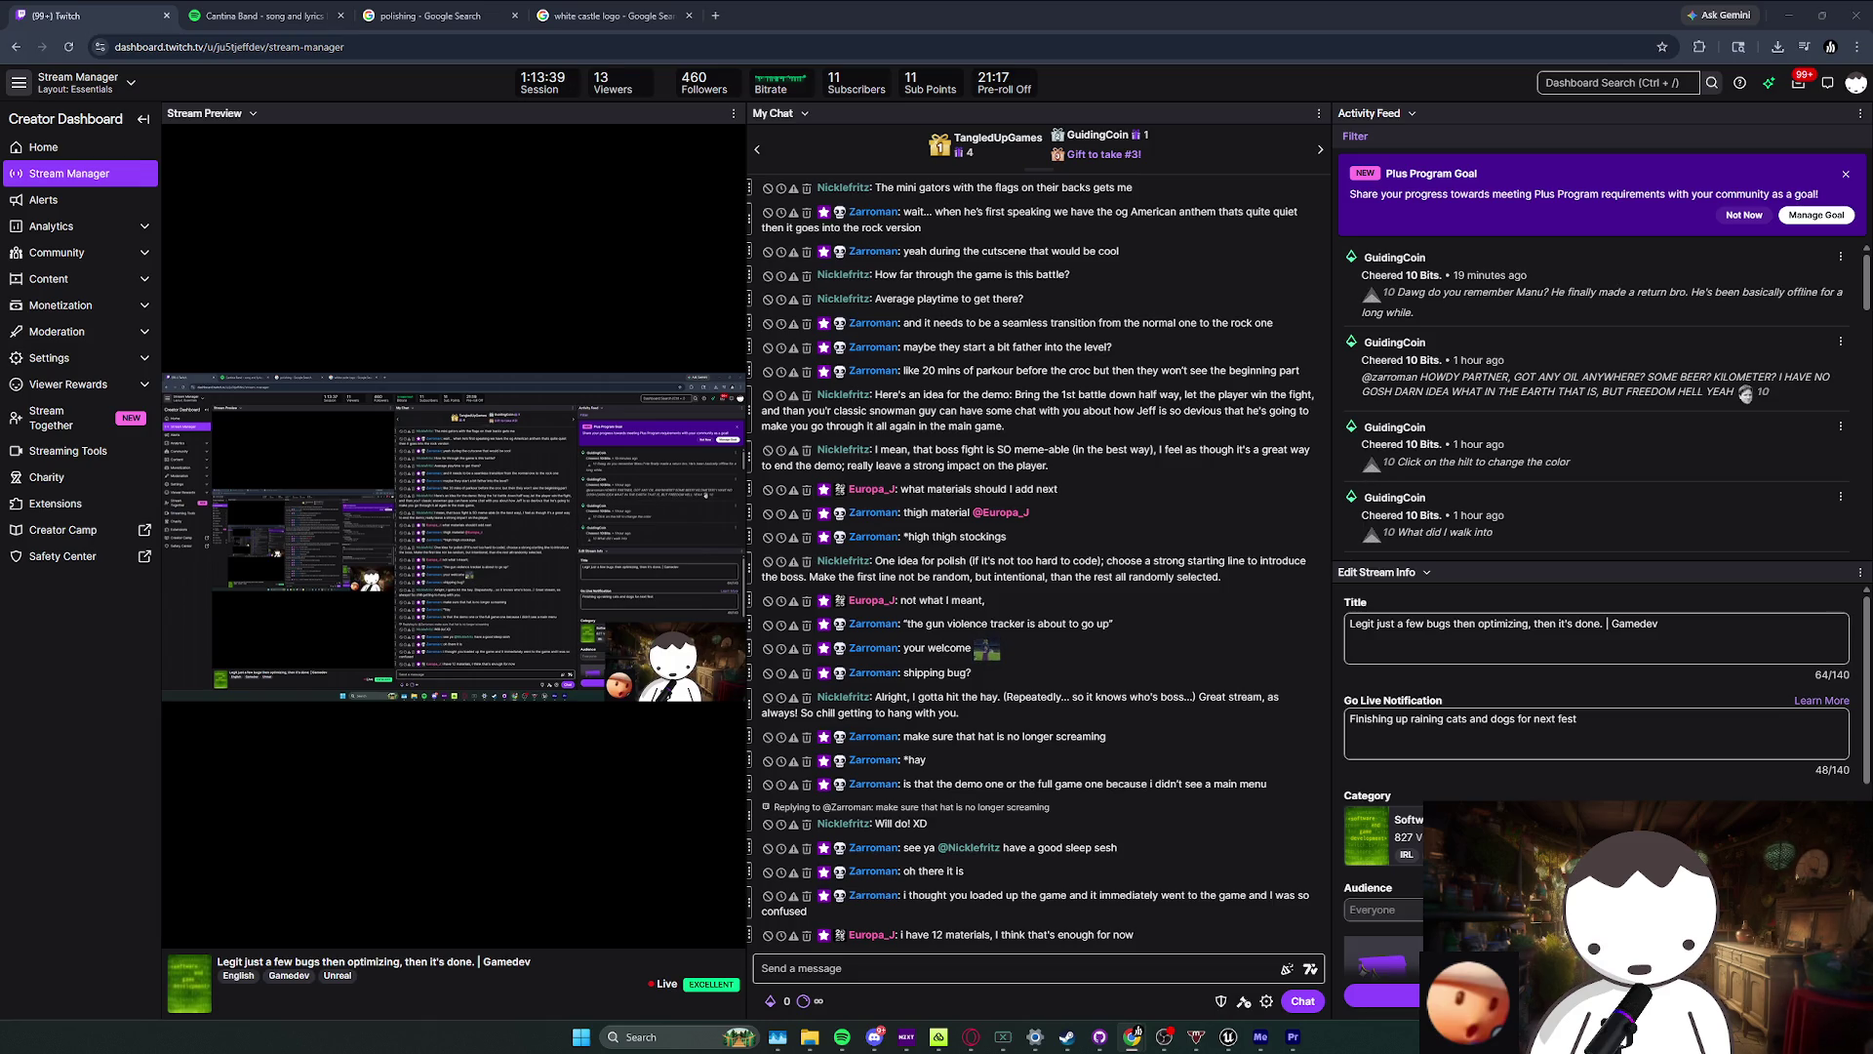
# Step: Switch from the Chrome Twitch Stream Manager back to the Unreal Editor window
pyautogui.hotkey('alt', 'Tab')
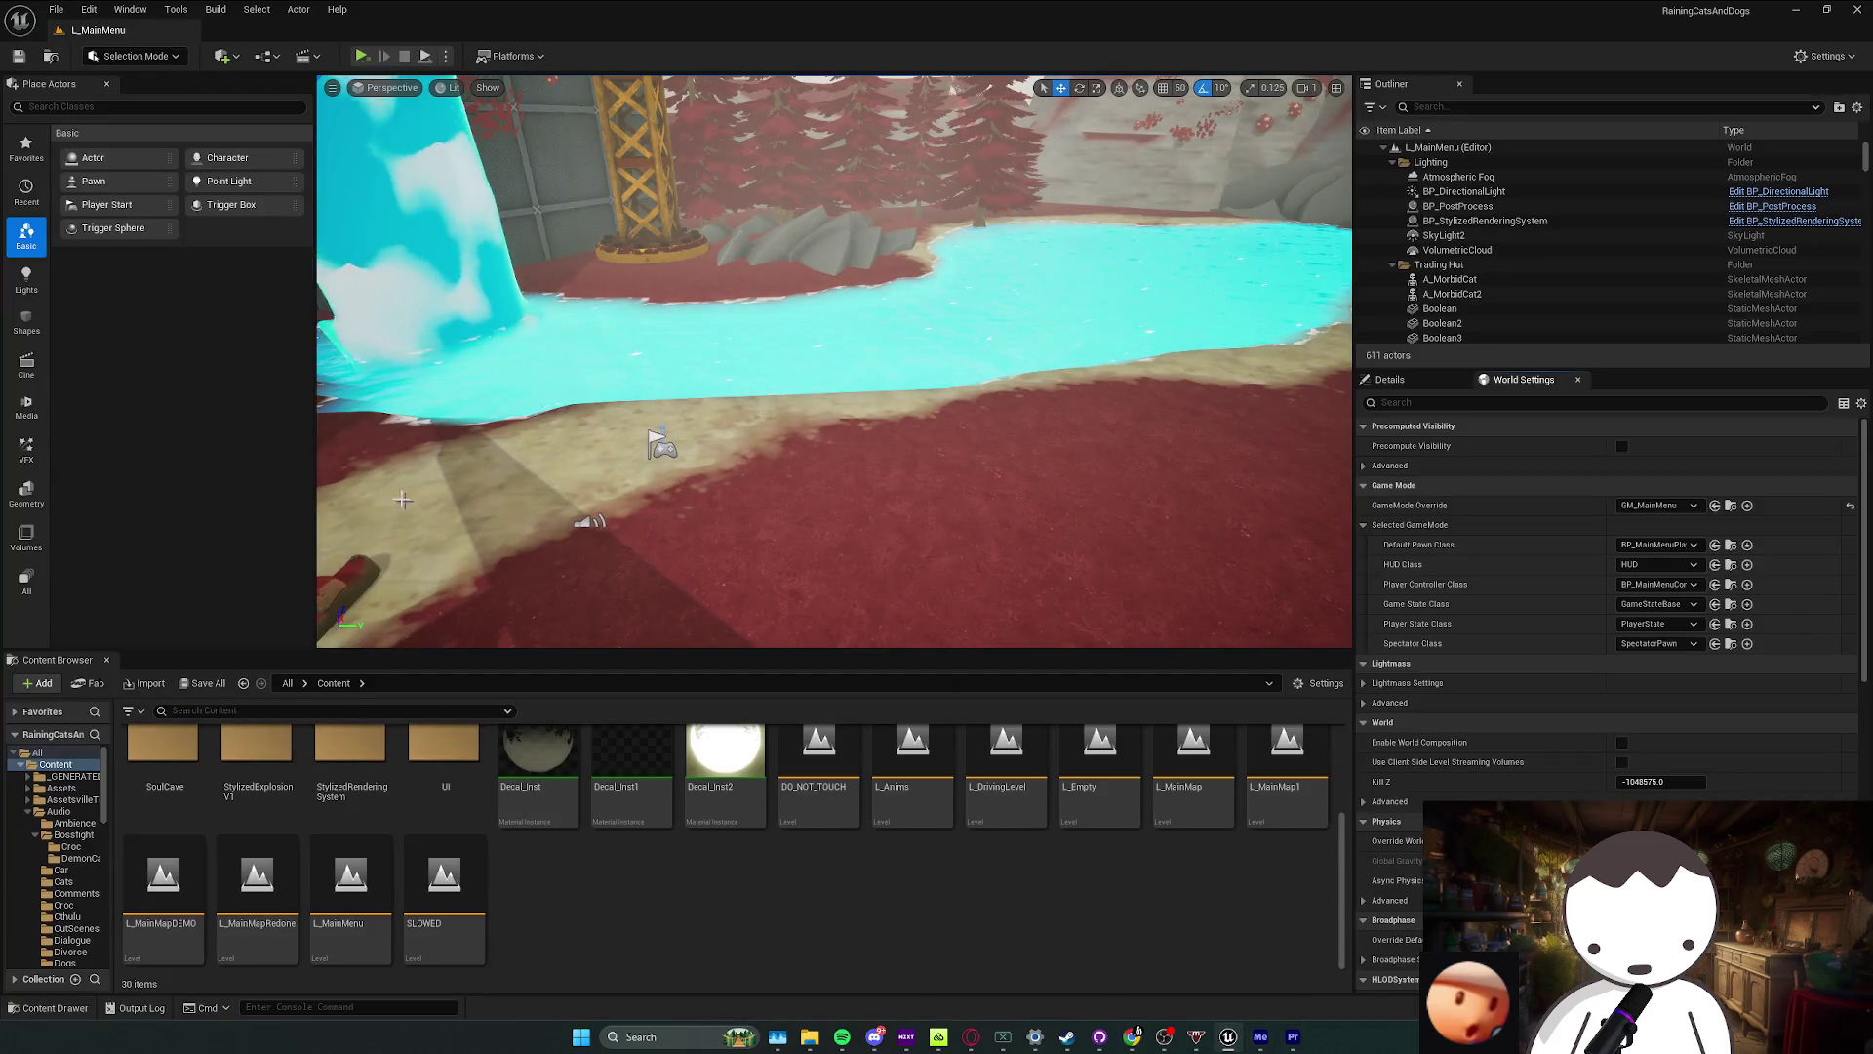
# Step: Open Project Settings on the Maps & Modes page
pyautogui.click(89, 9)
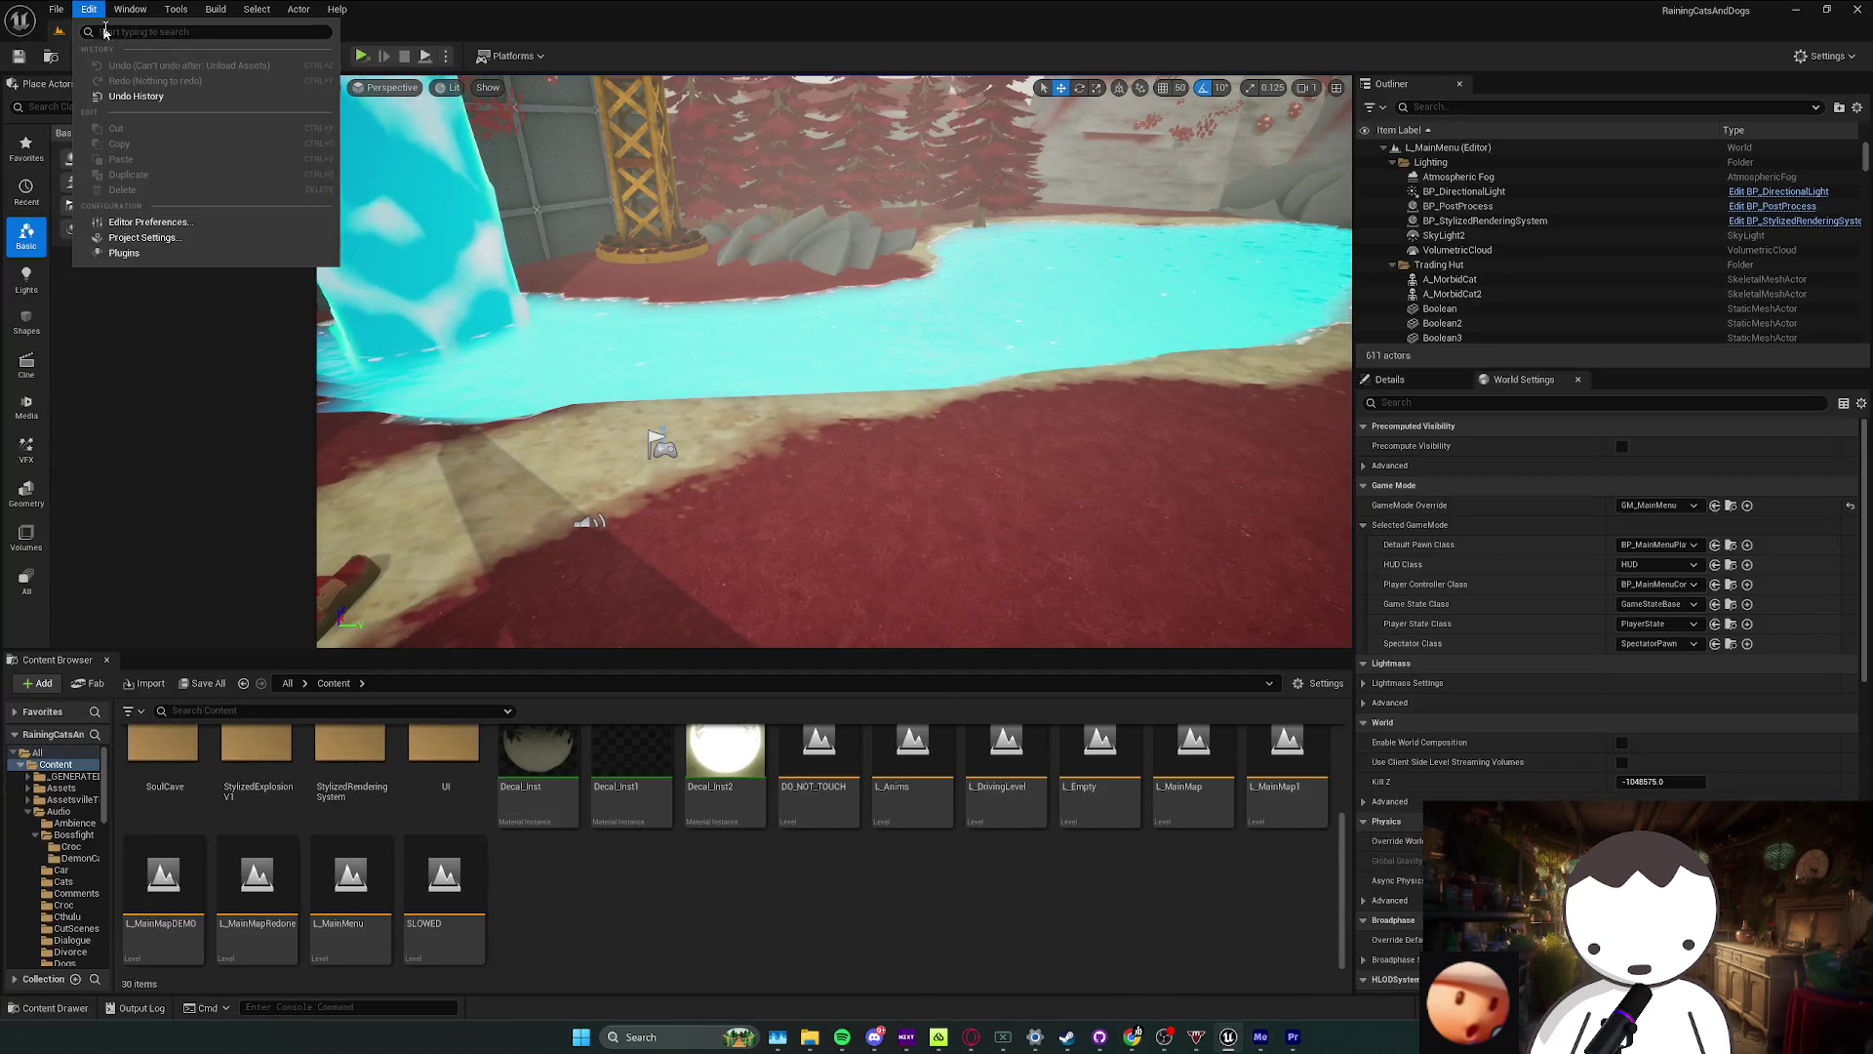
pyautogui.click(137, 239)
pyautogui.click(189, 352)
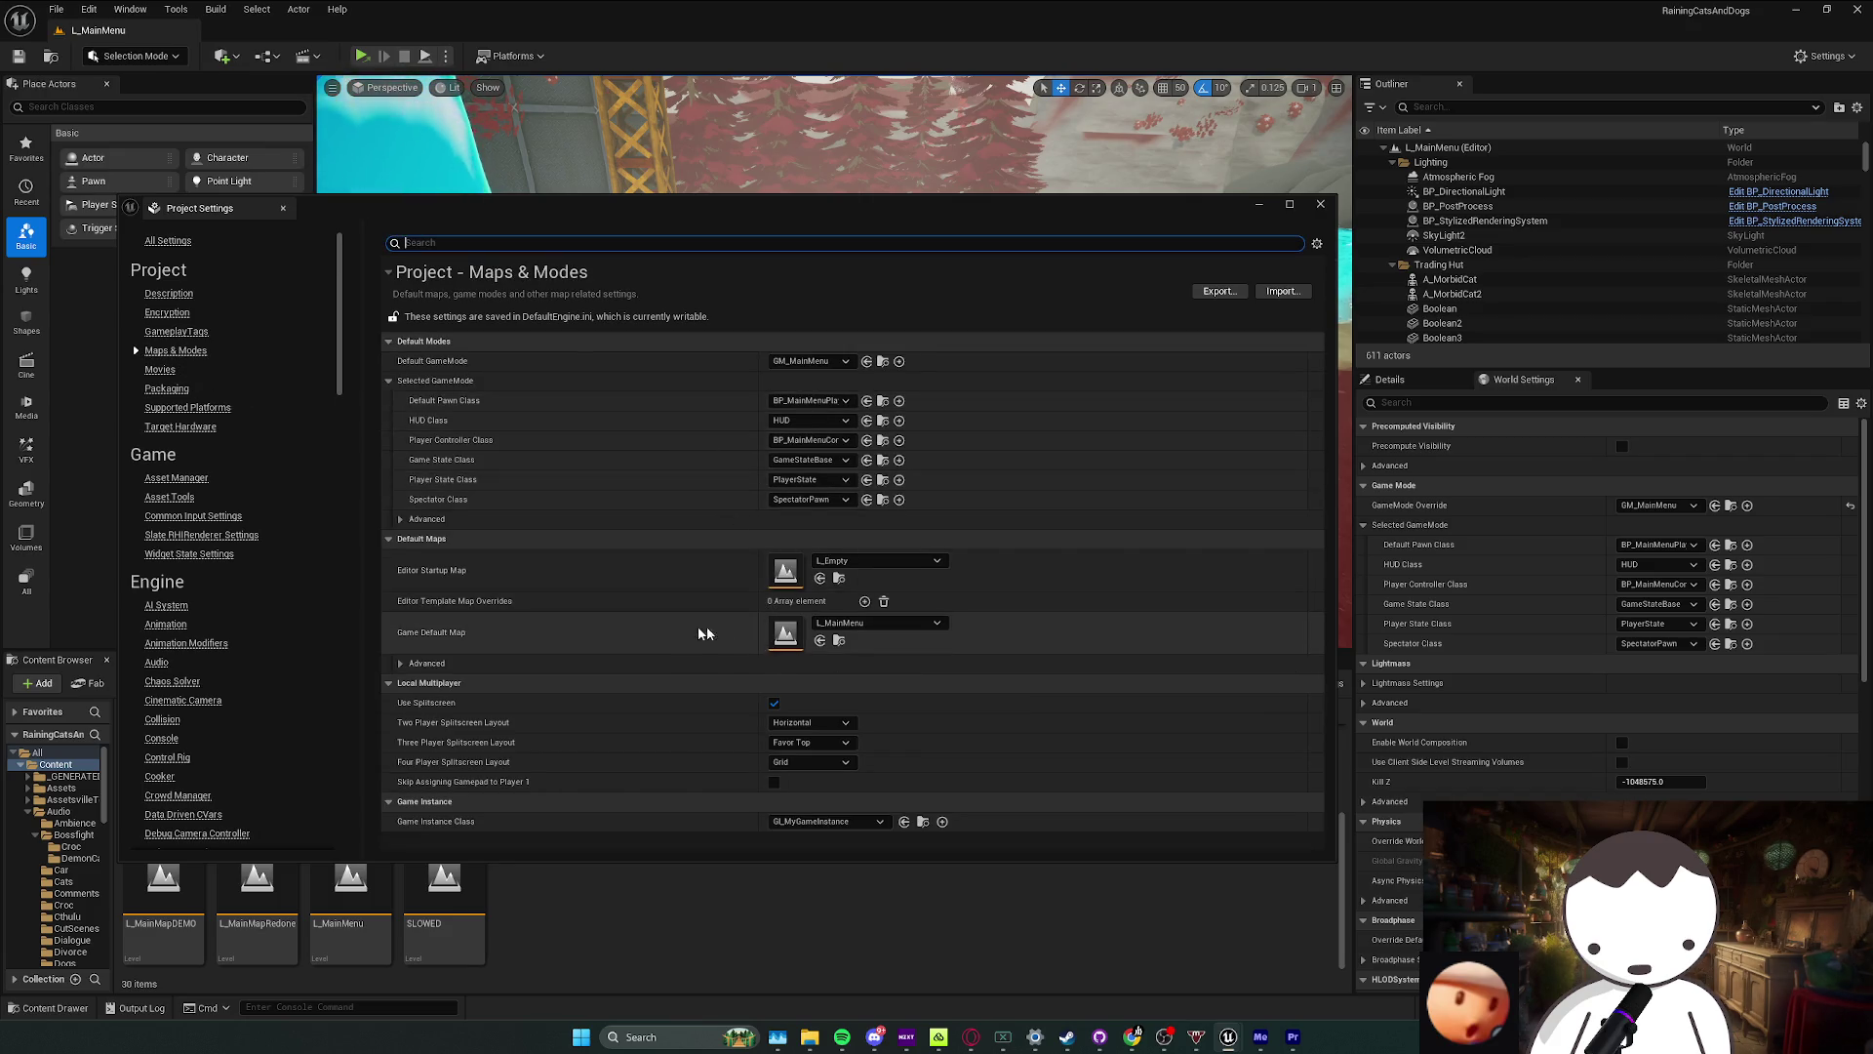
pyautogui.click(644, 580)
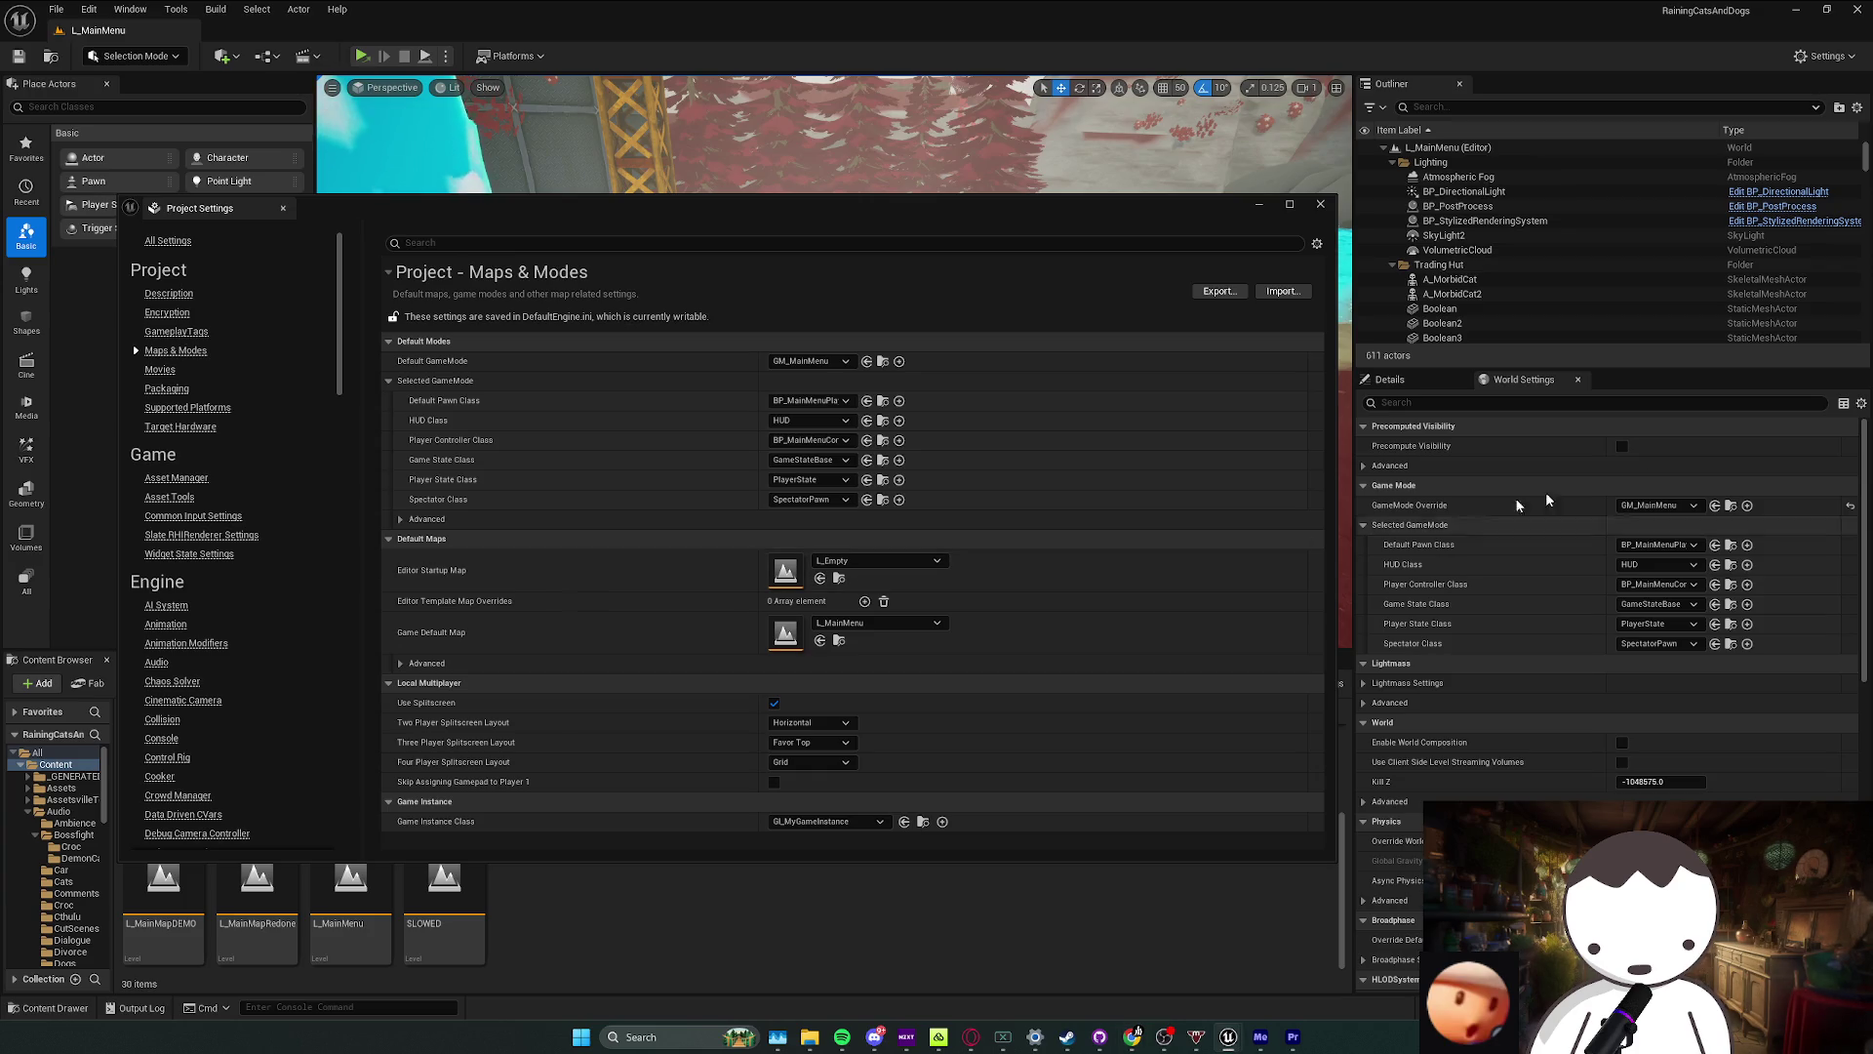
# Step: Collapse Precomputed Visibility, load L_MainMapRedone, and locate the L_Empty startup map
pyautogui.click(1508, 429)
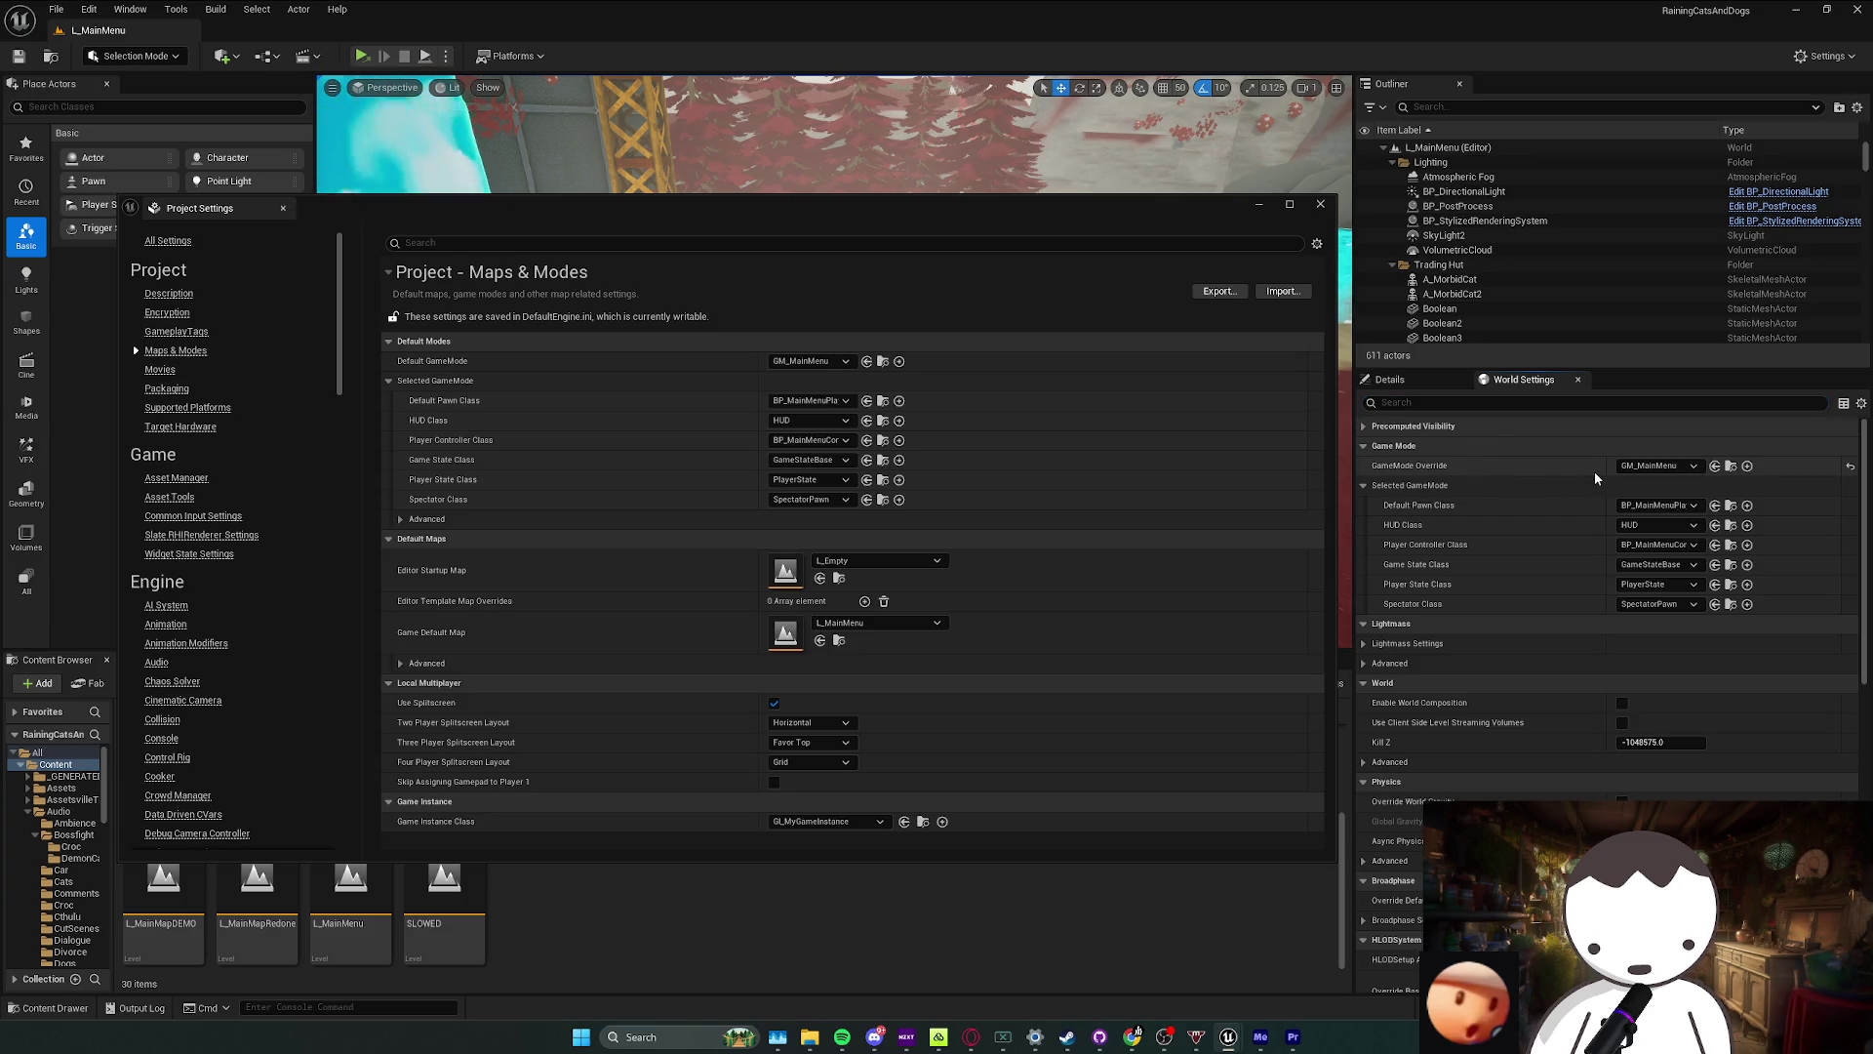
pyautogui.doubleClick(257, 903)
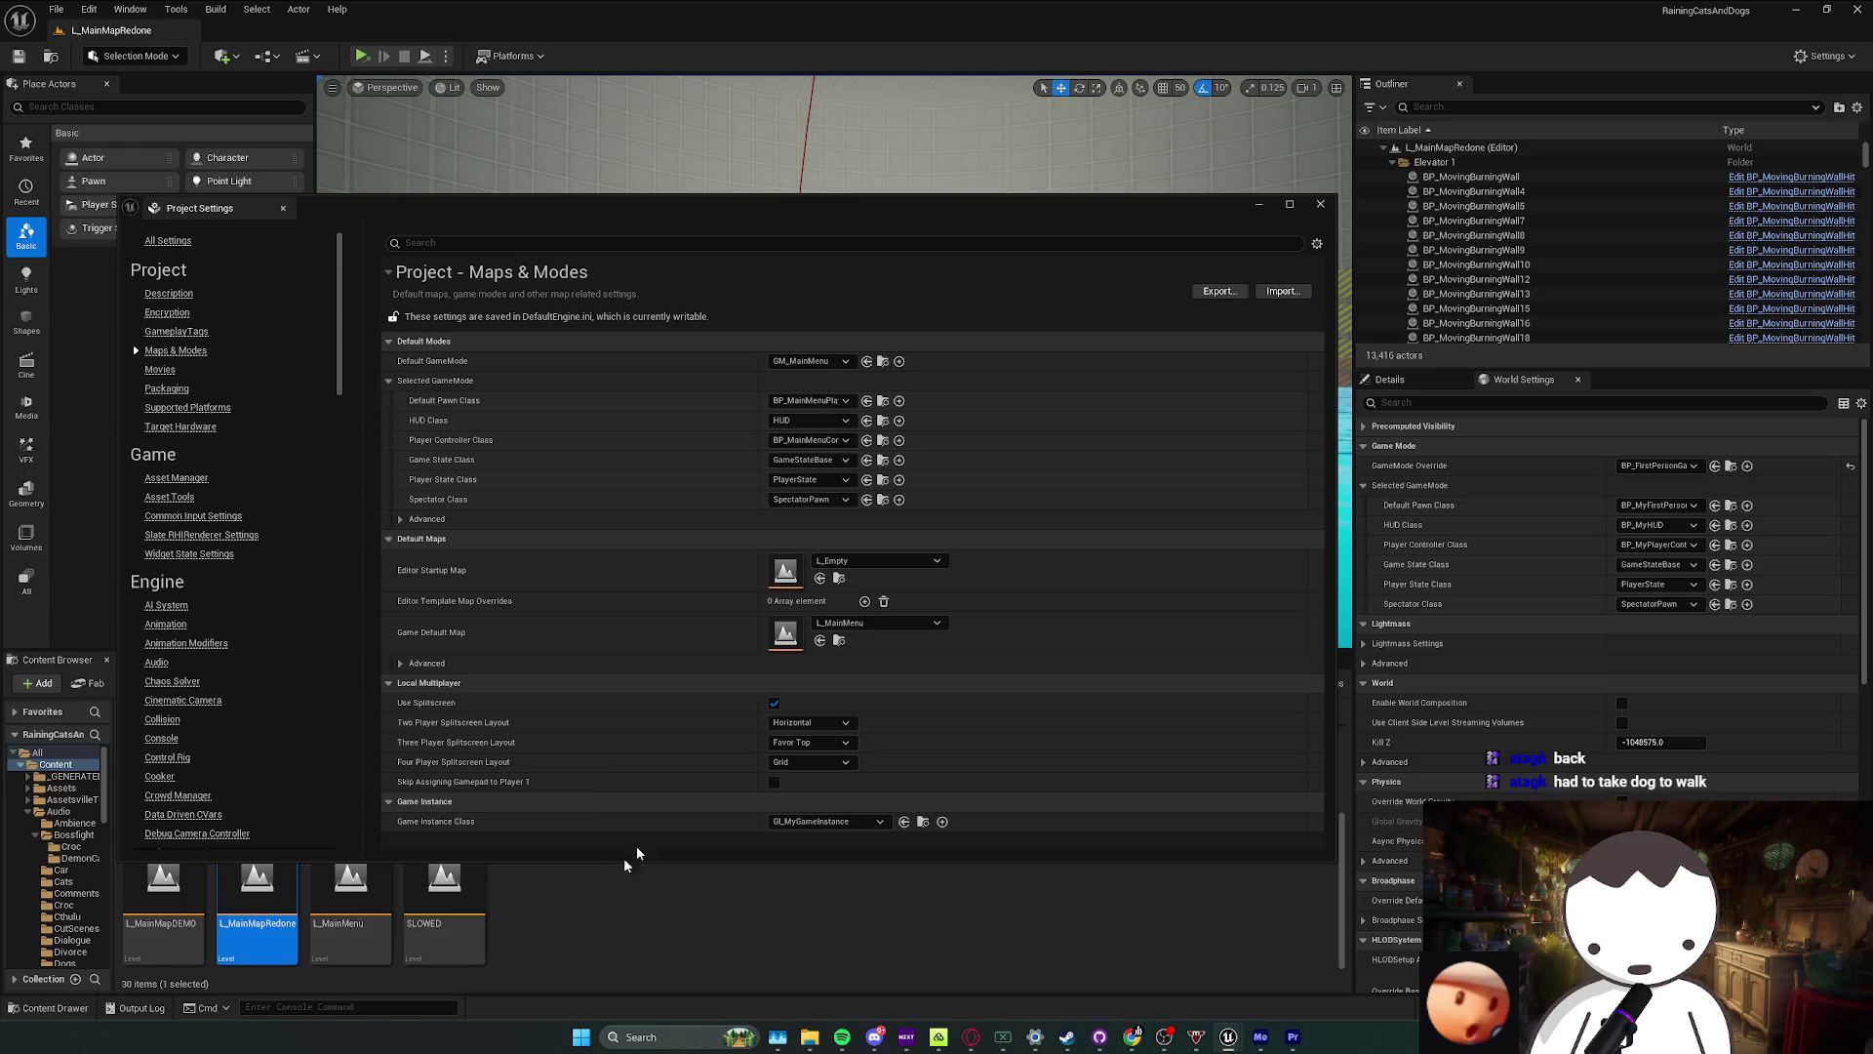
pyautogui.click(839, 577)
# Step: Open the L_Empty level and leave its GameMode Override set to None
pyautogui.doubleClick(1088, 885)
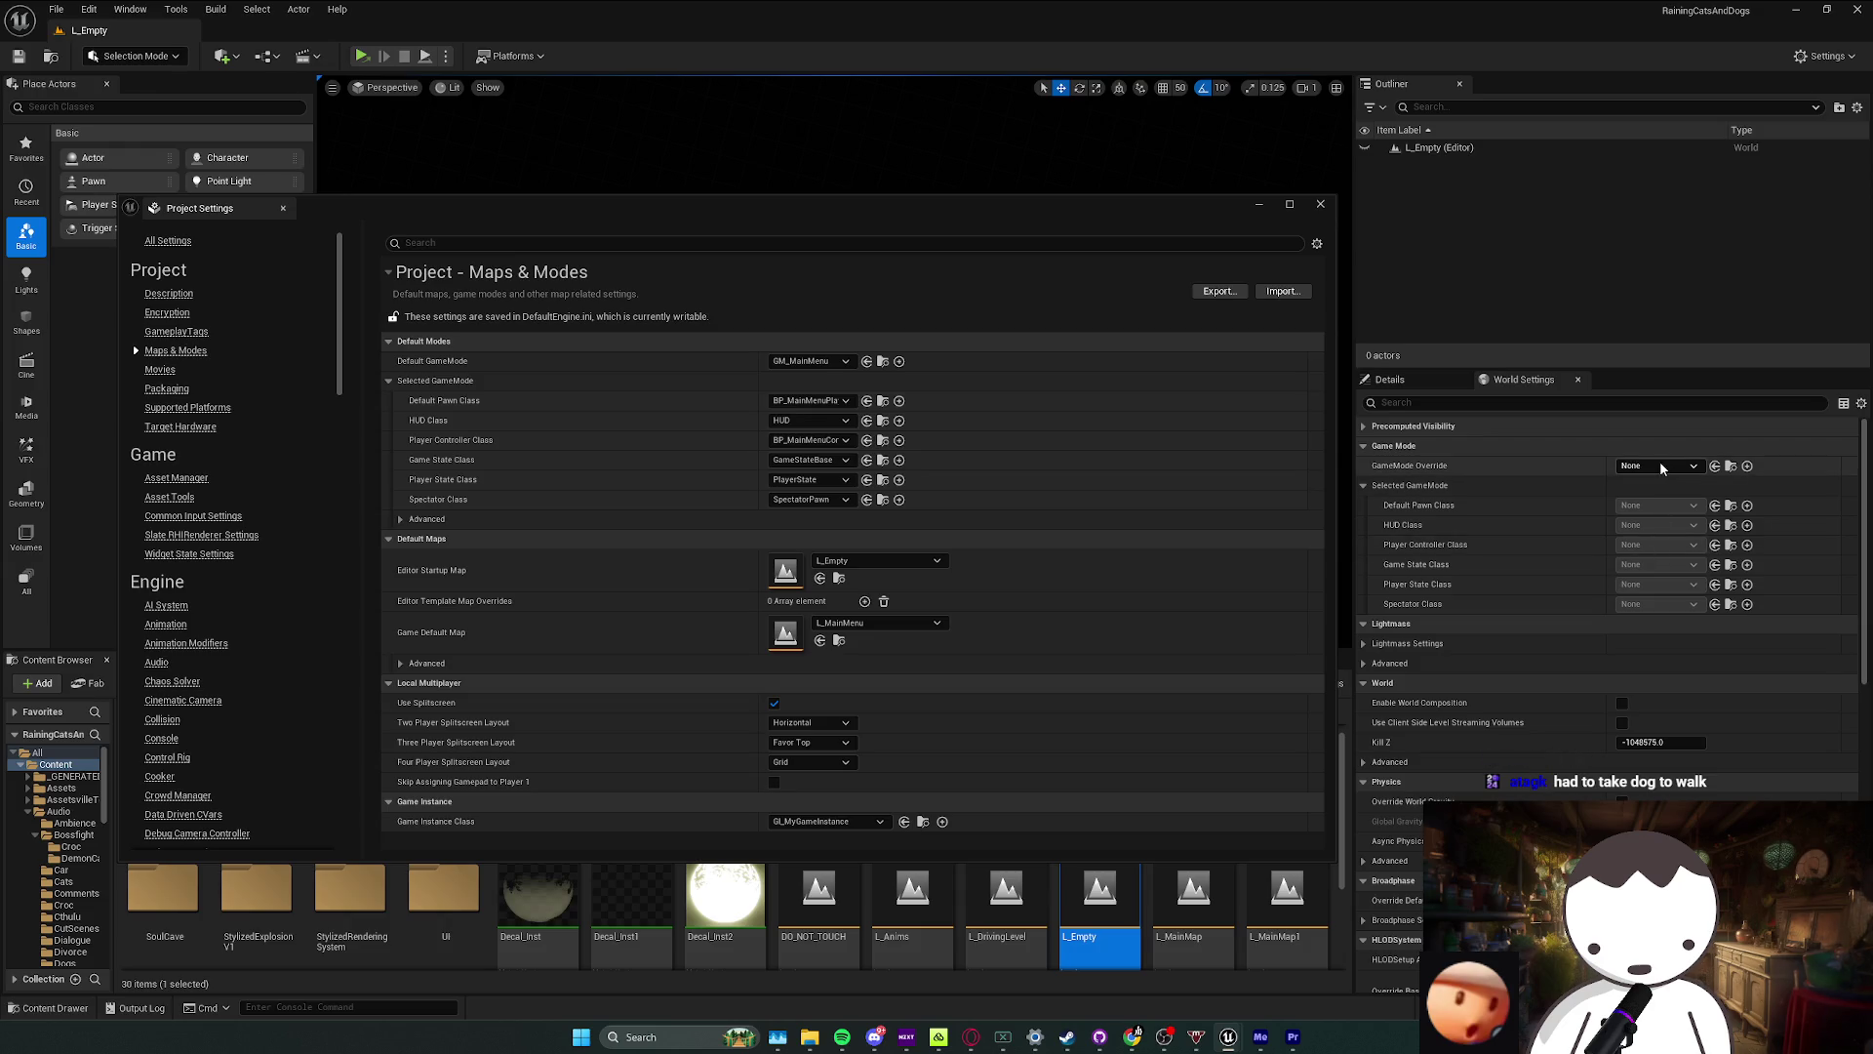
pyautogui.click(1663, 467)
pyautogui.click(1540, 526)
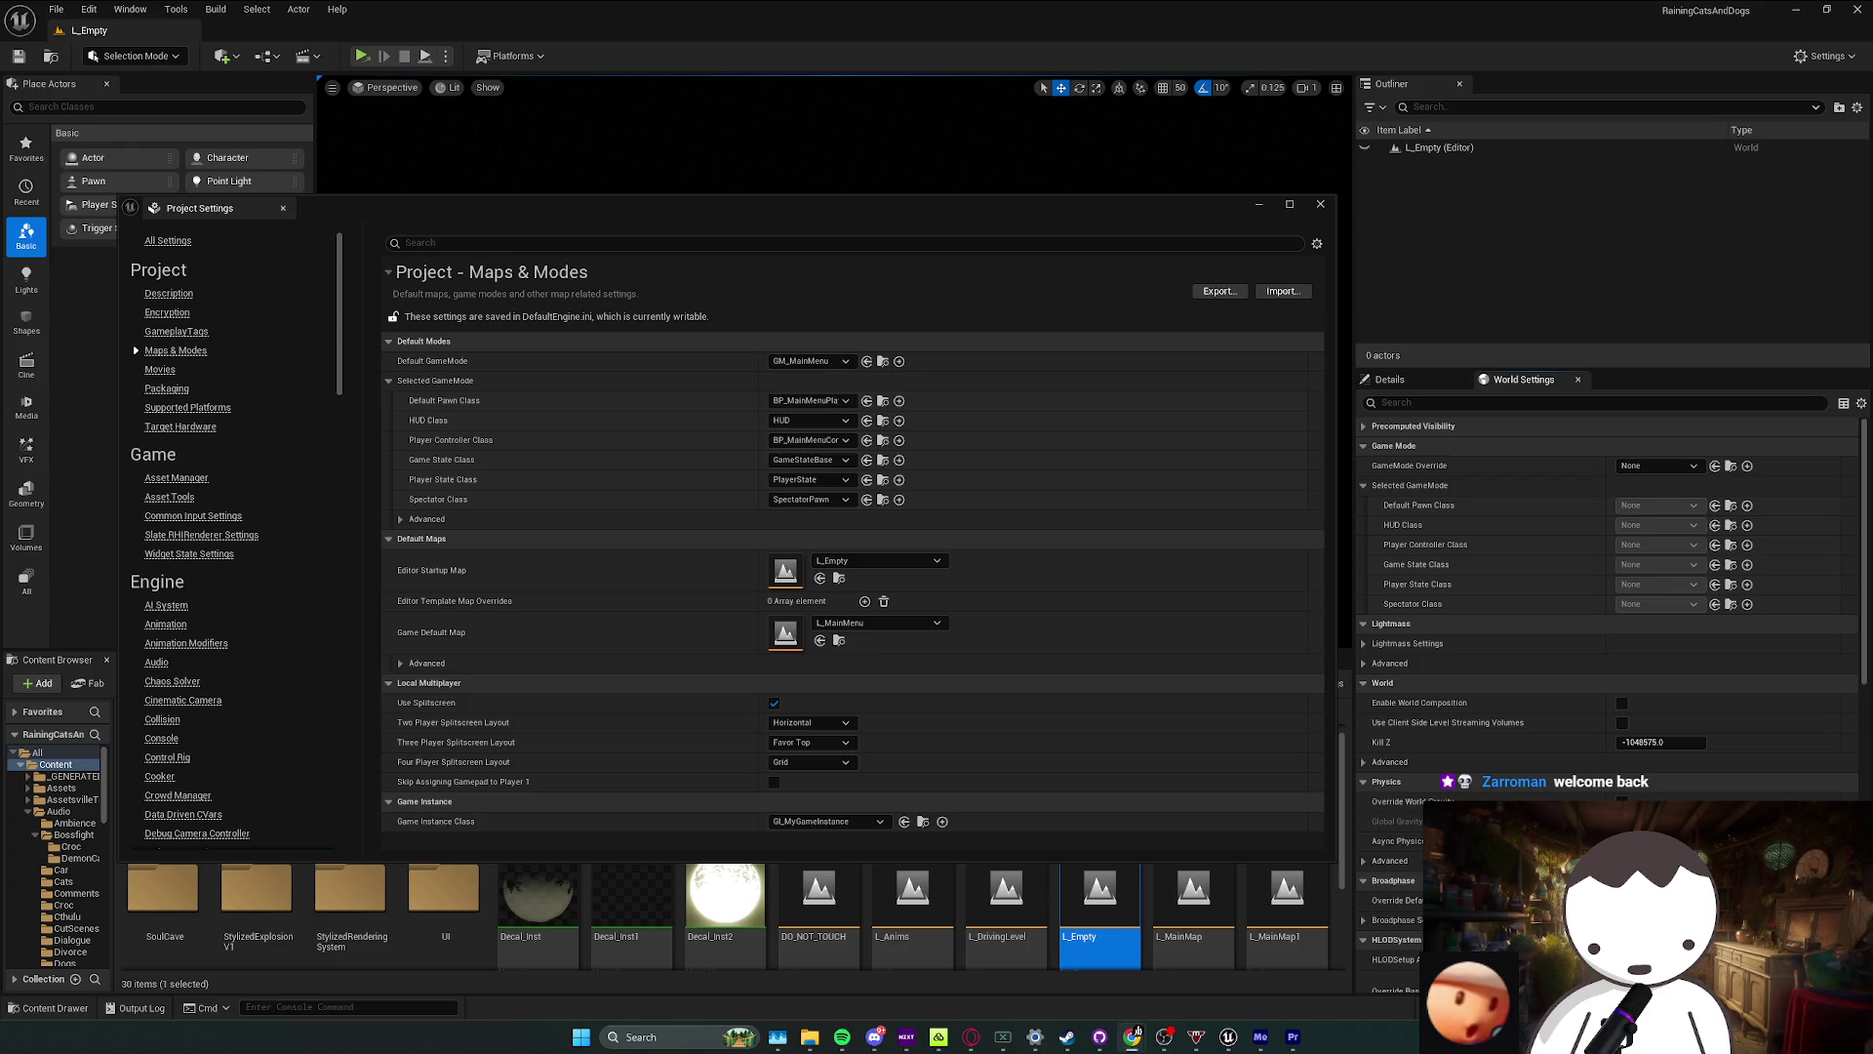
# Step: Check GitHub Desktop's pending changes and the Twitch dashboard, then return to Unreal
pyautogui.click(1103, 1037)
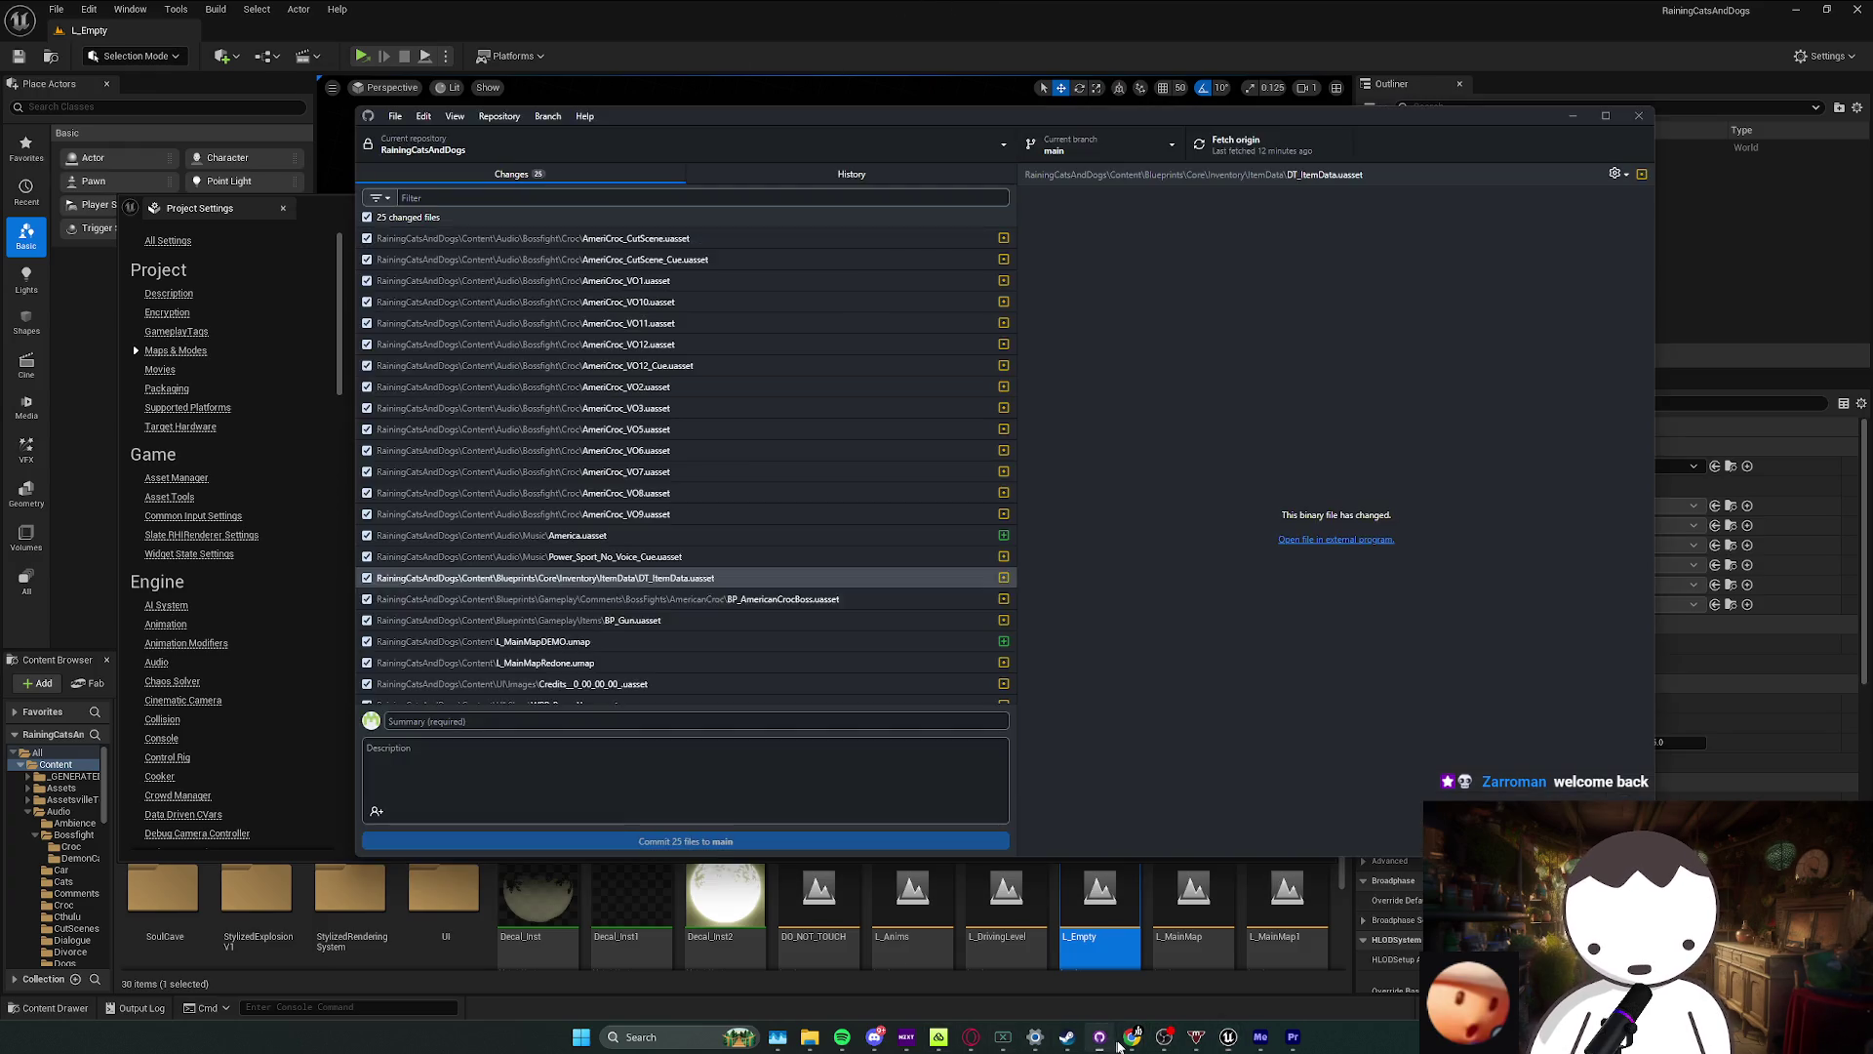
pyautogui.click(1132, 1037)
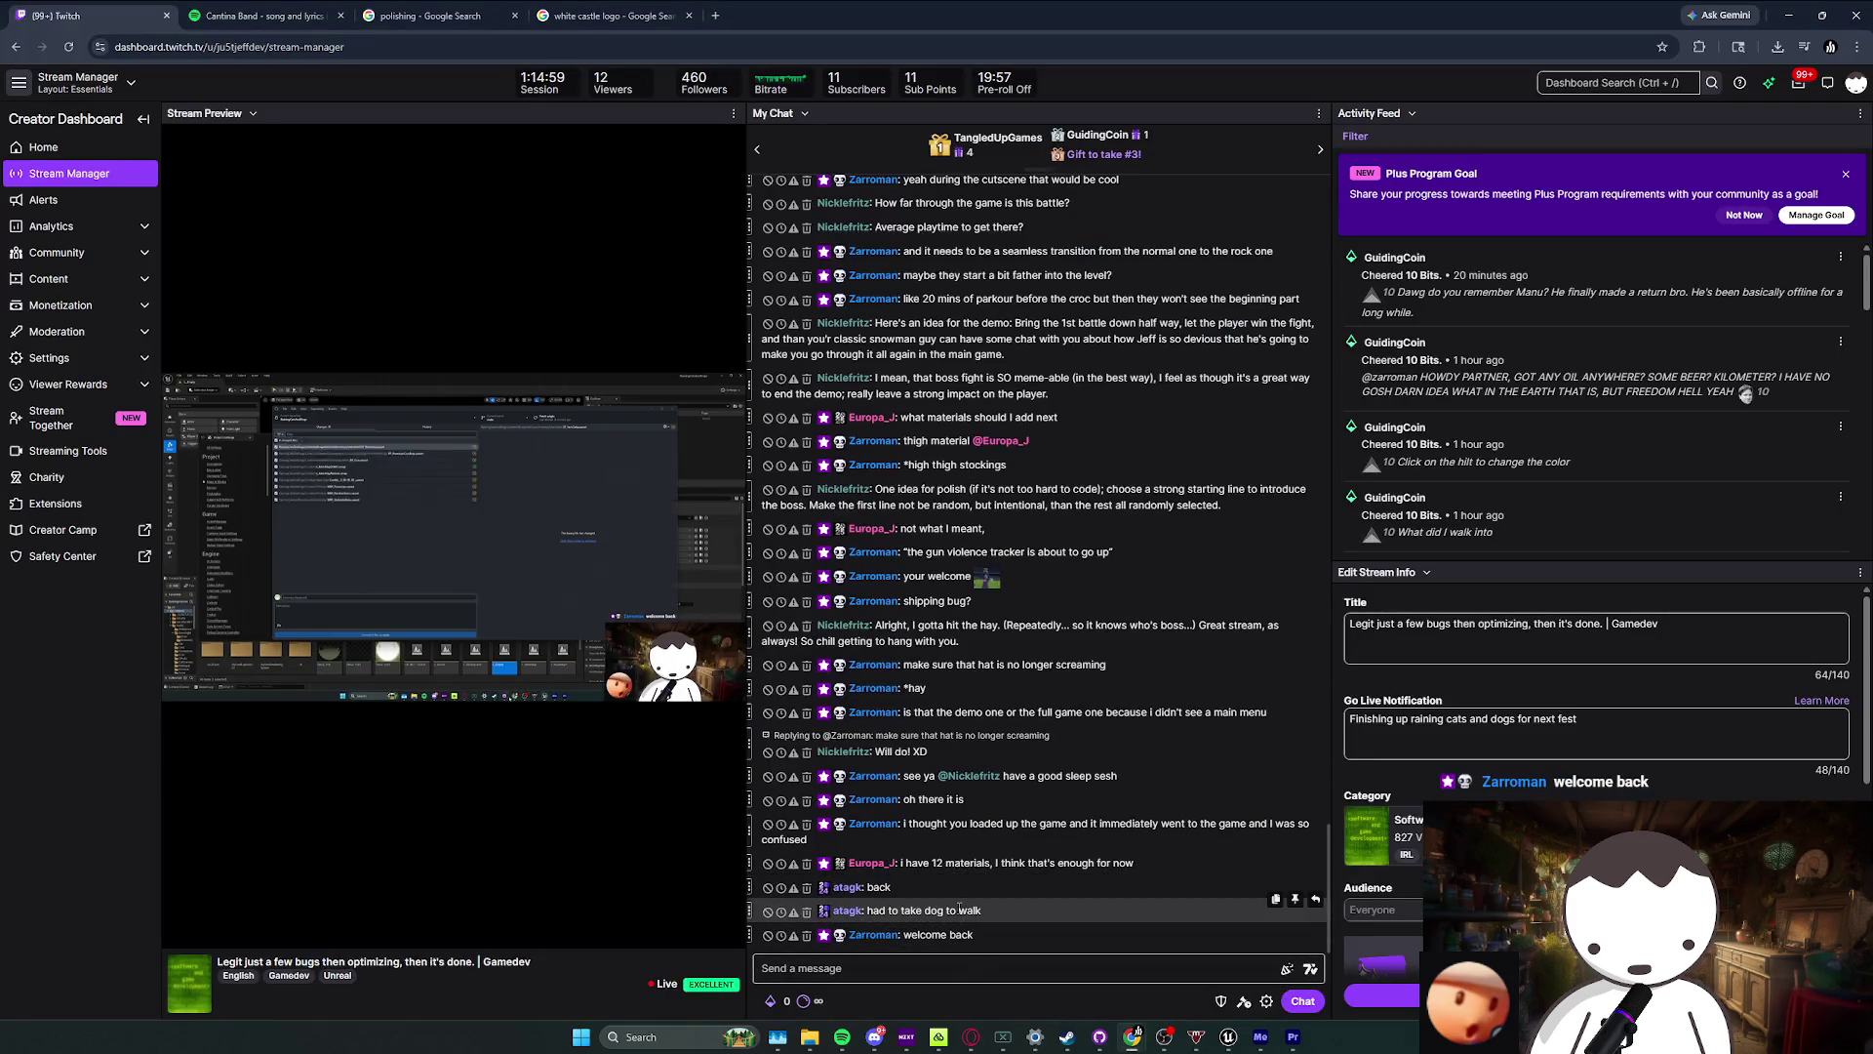
pyautogui.hotkey('alt', 'Tab')
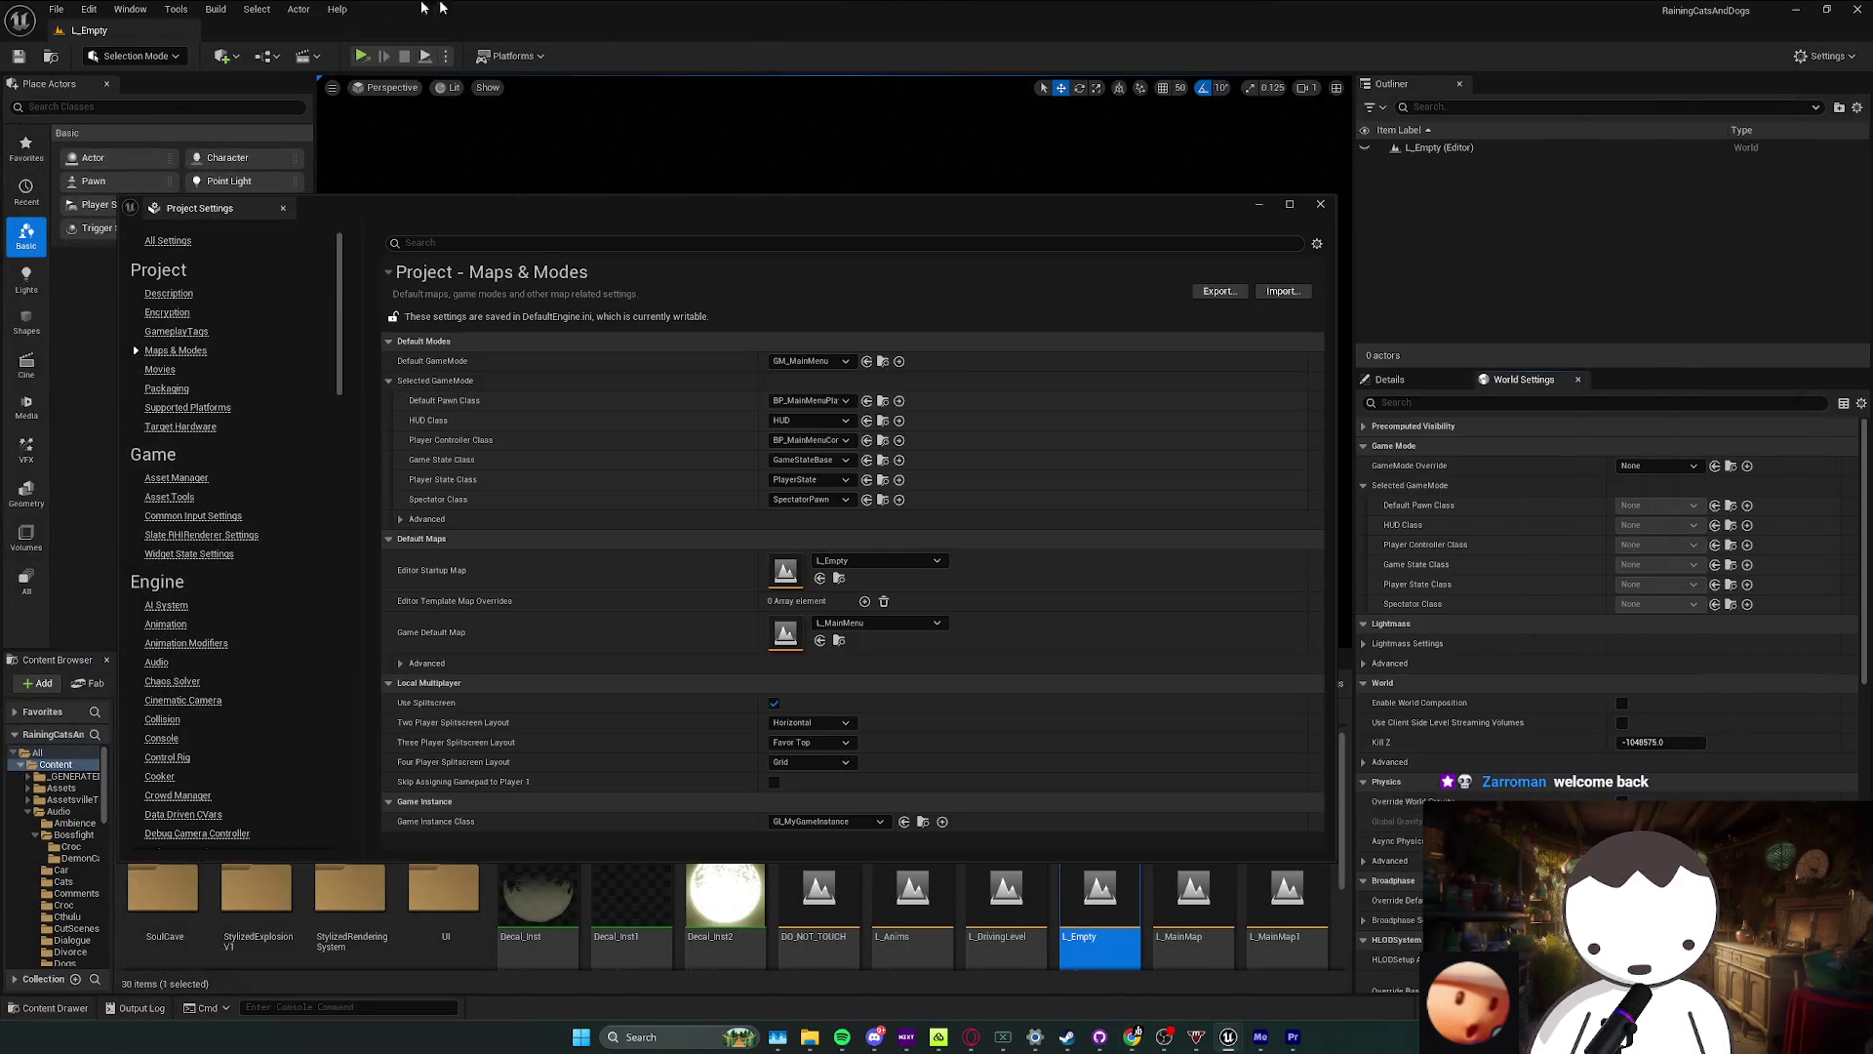
# Step: Close Project Settings and bring up the Windows platform packaging options
pyautogui.click(1320, 204)
pyautogui.click(513, 56)
pyautogui.moveTo(536, 219)
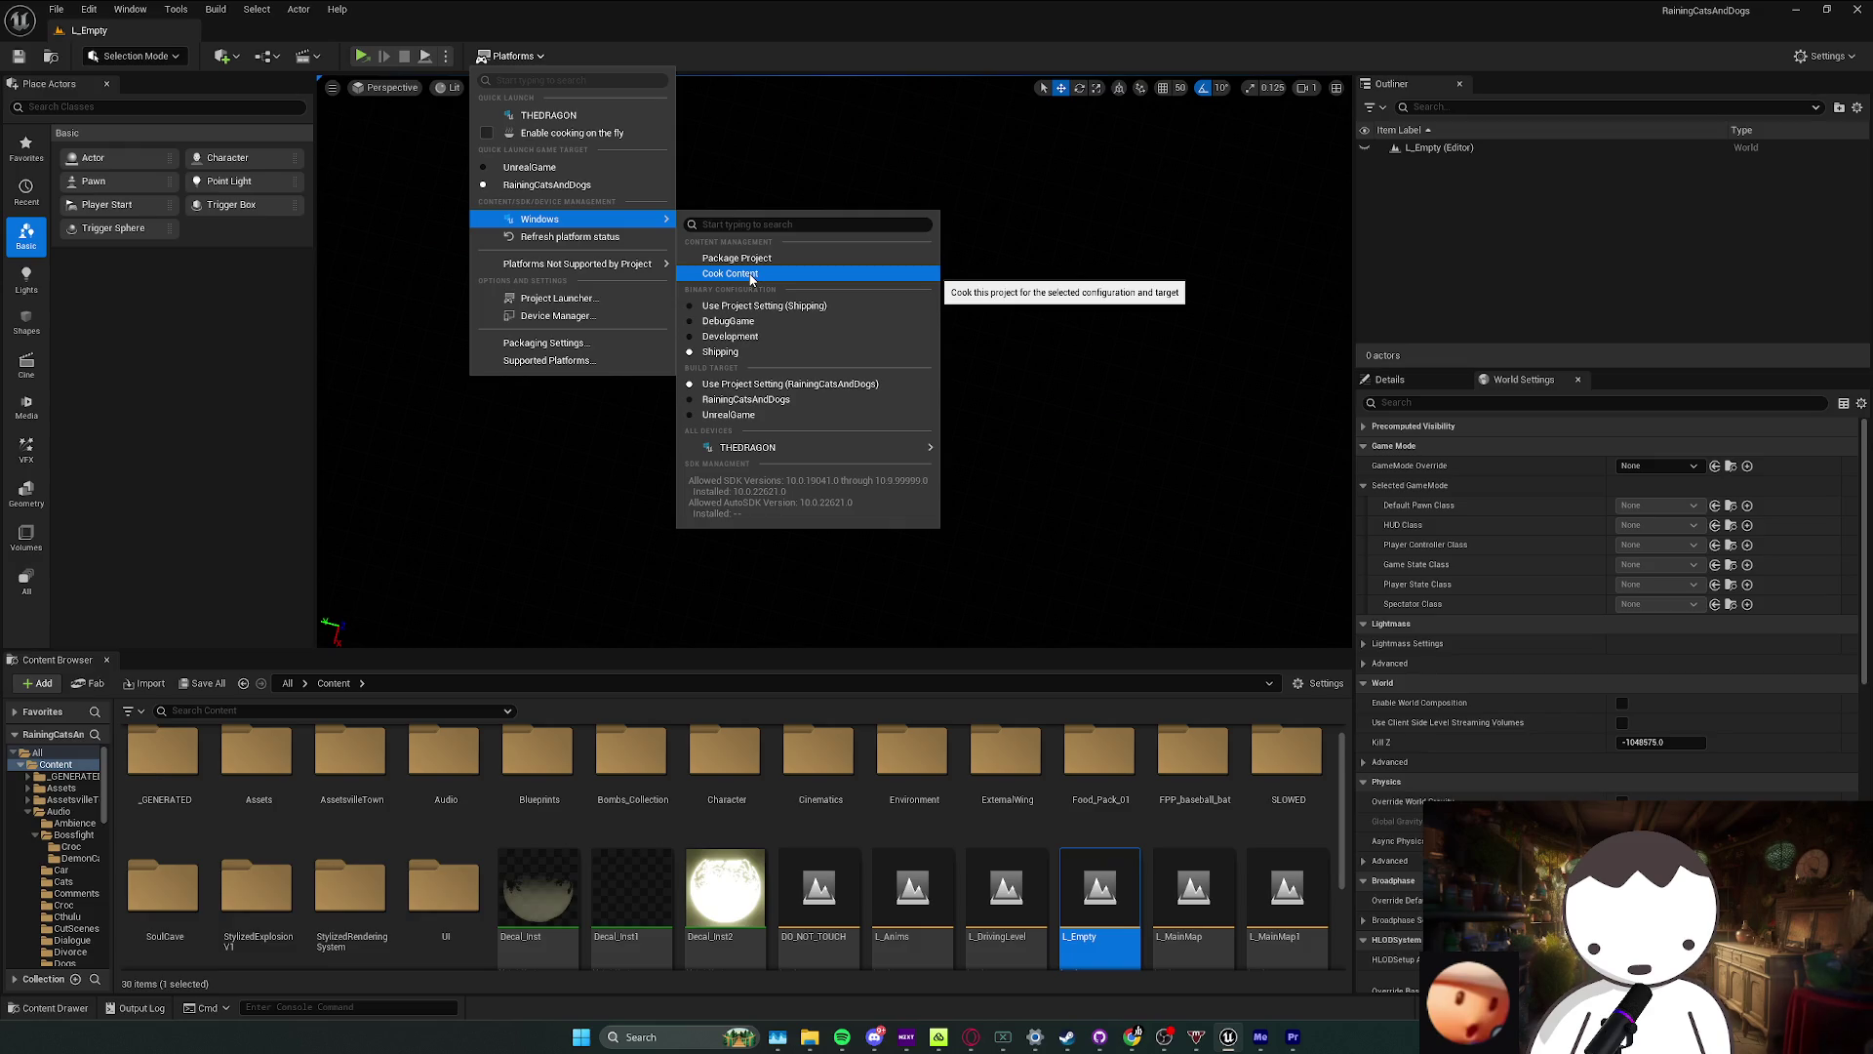
# Step: Package the project for Windows into Desktop\RainingCatsAndDogsPackages
pyautogui.click(737, 257)
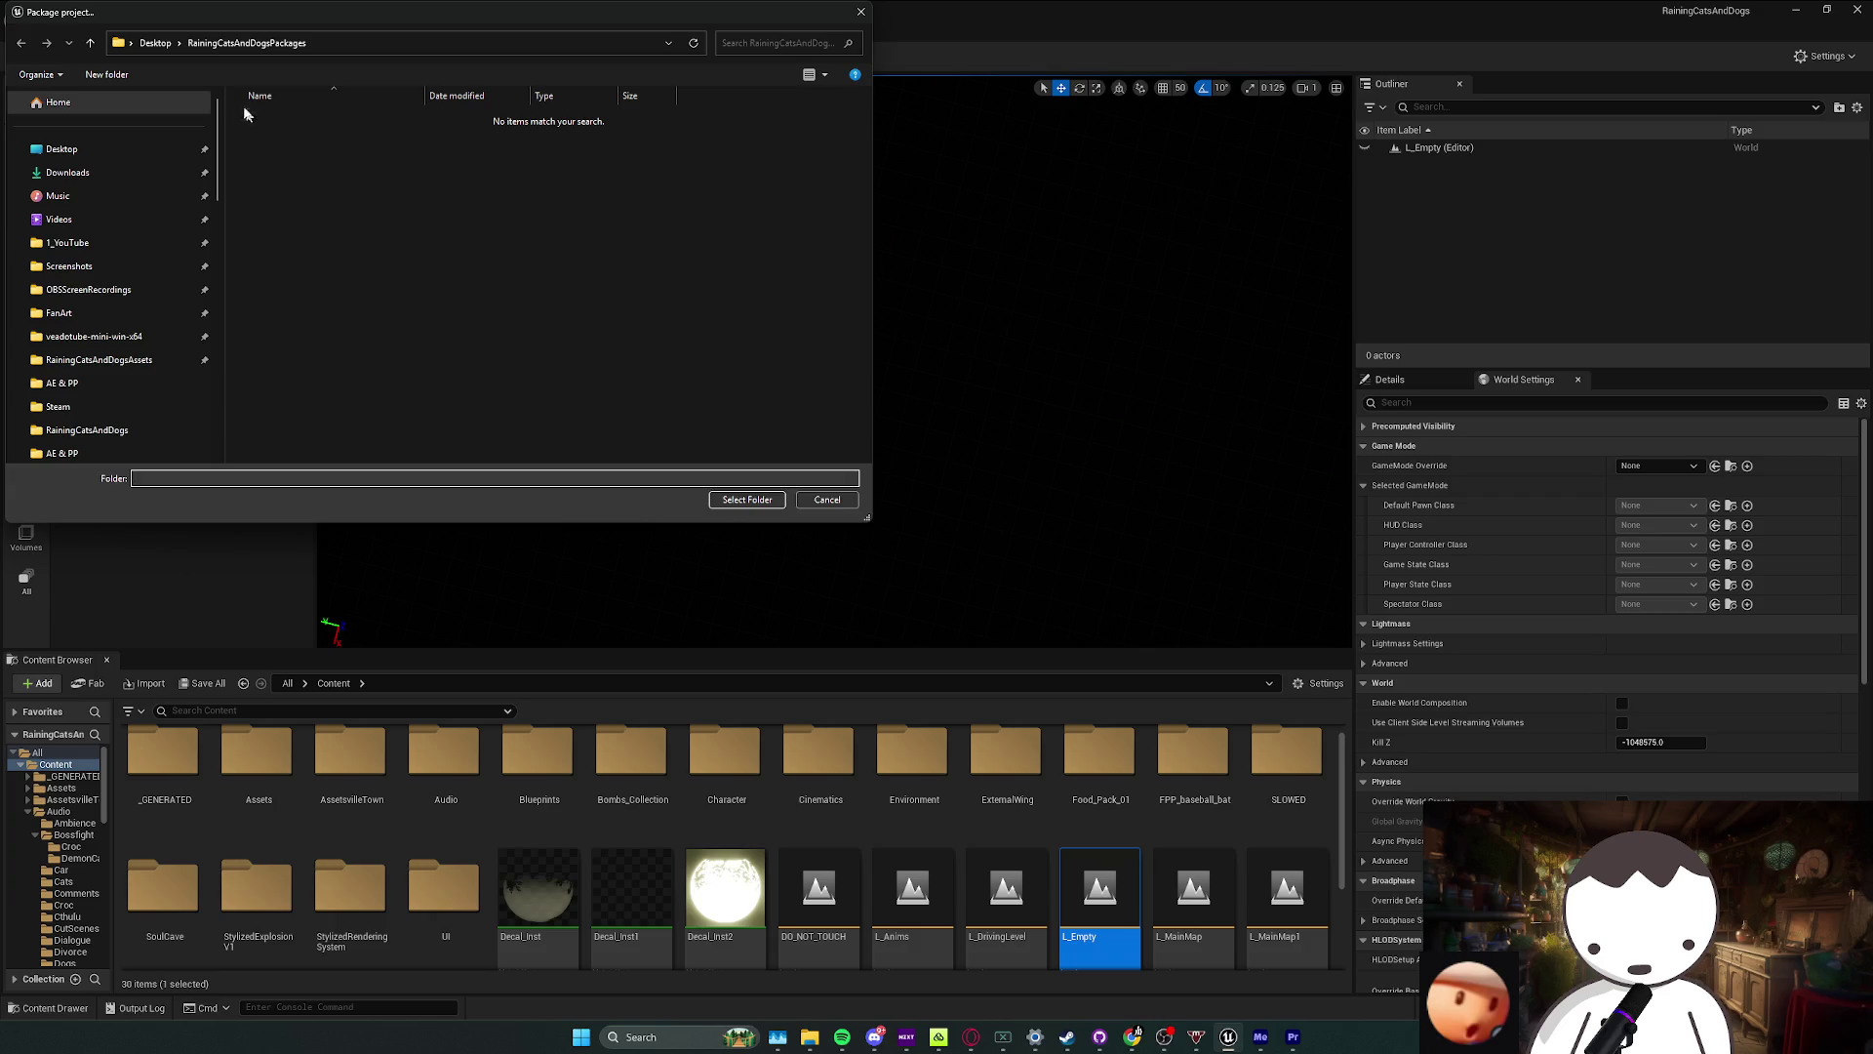
pyautogui.click(746, 499)
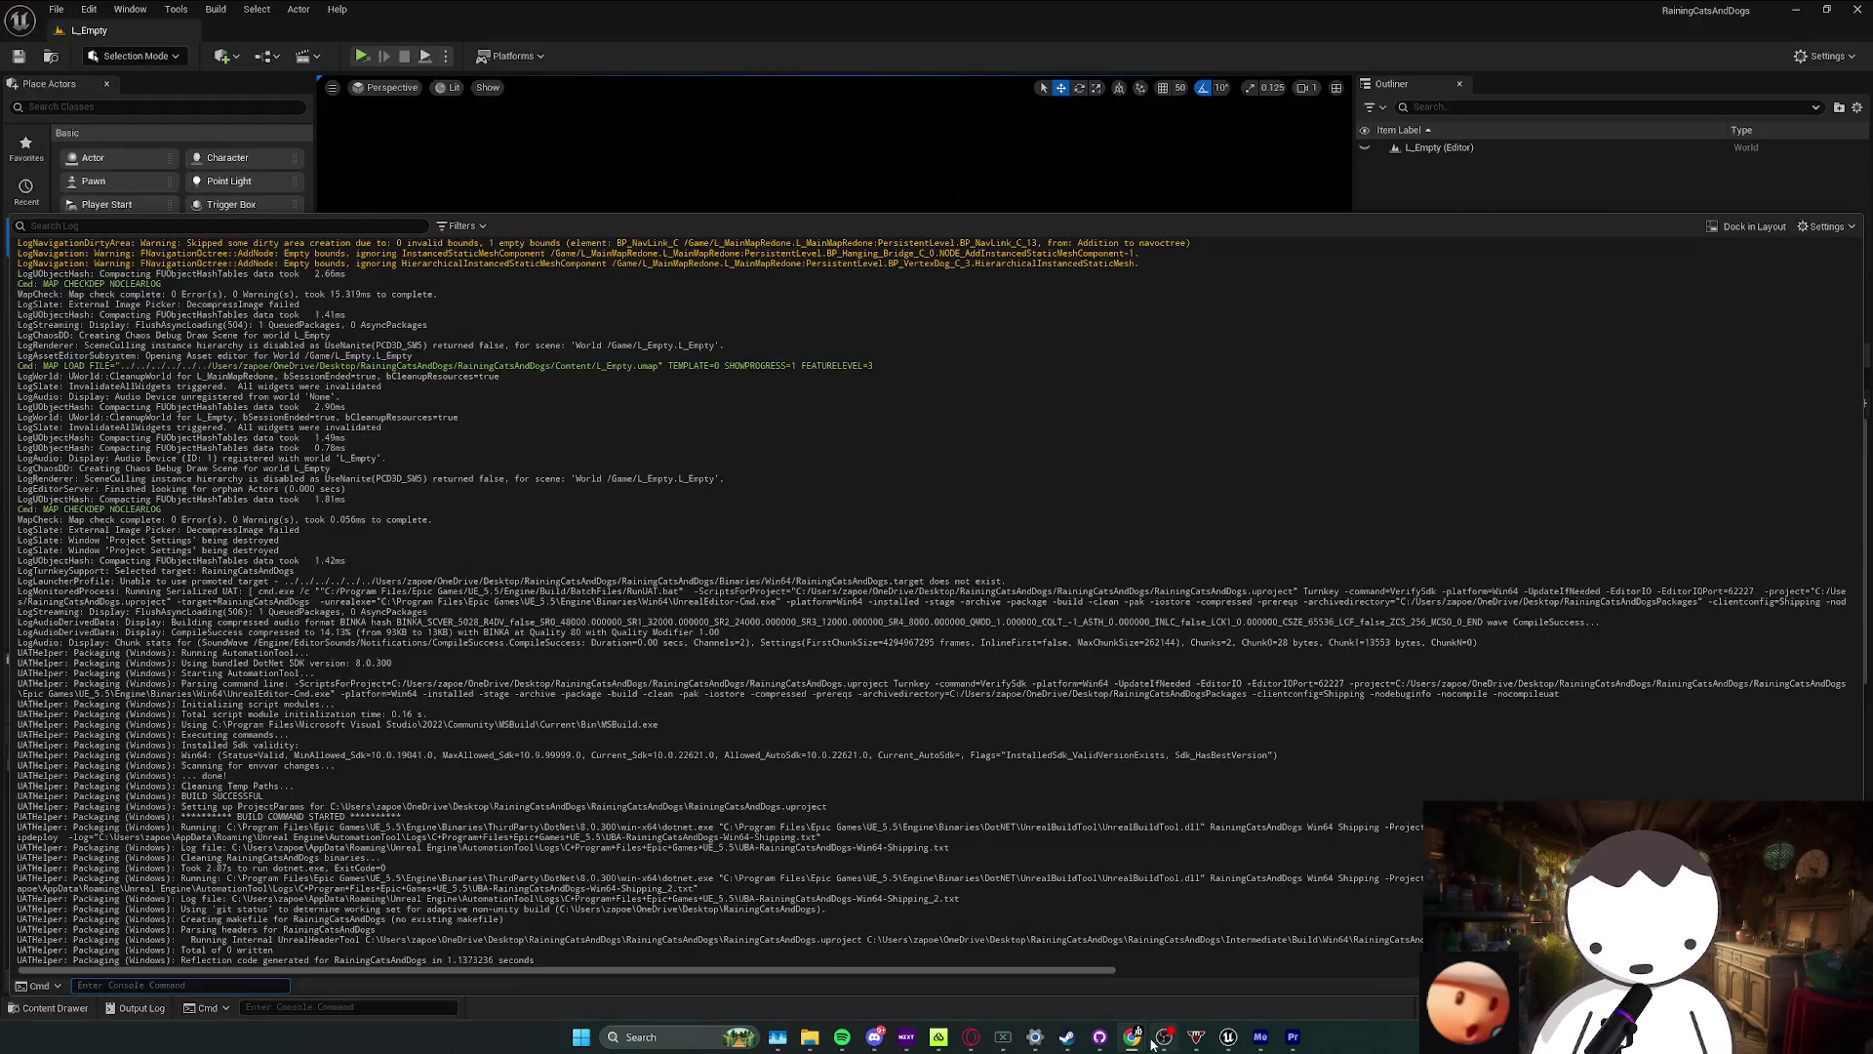
# Step: Bring the browser forward and scroll through the existing YouTube packaging results
pyautogui.moveTo(1132, 1036)
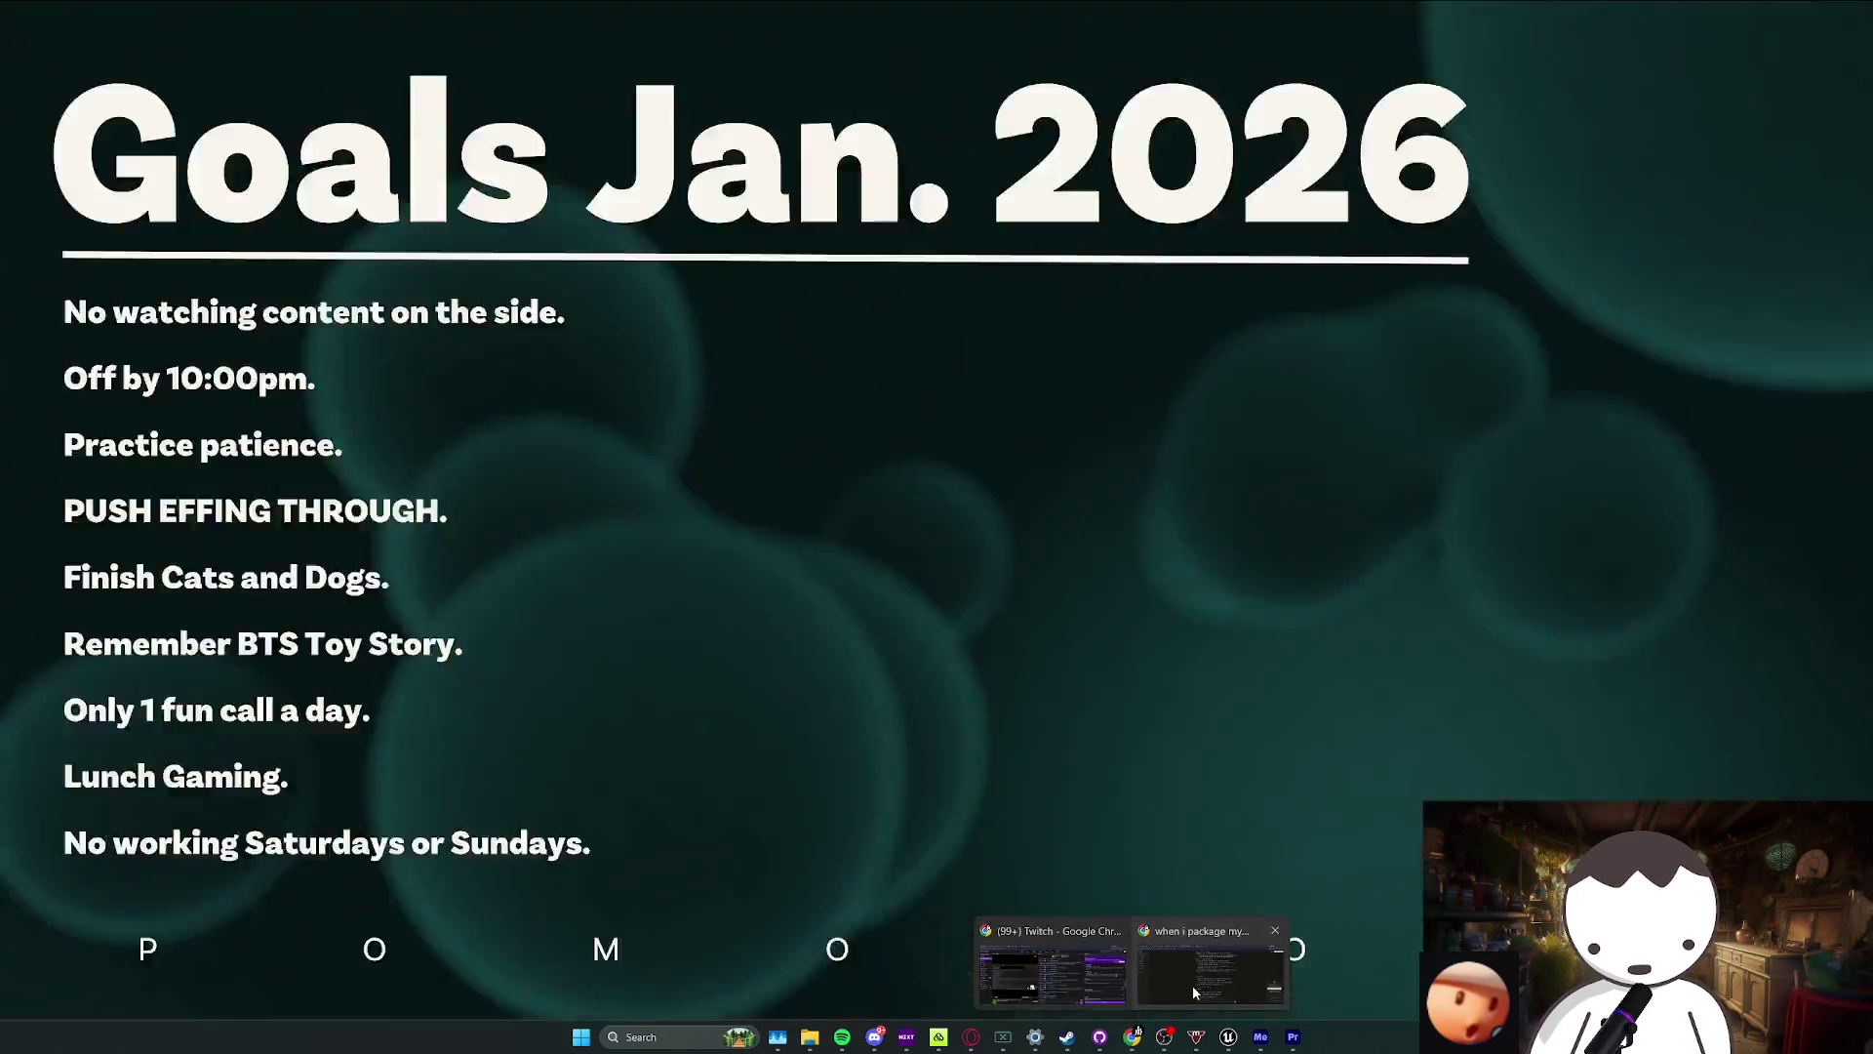
pyautogui.click(1194, 992)
pyautogui.scroll(5, 800, 283)
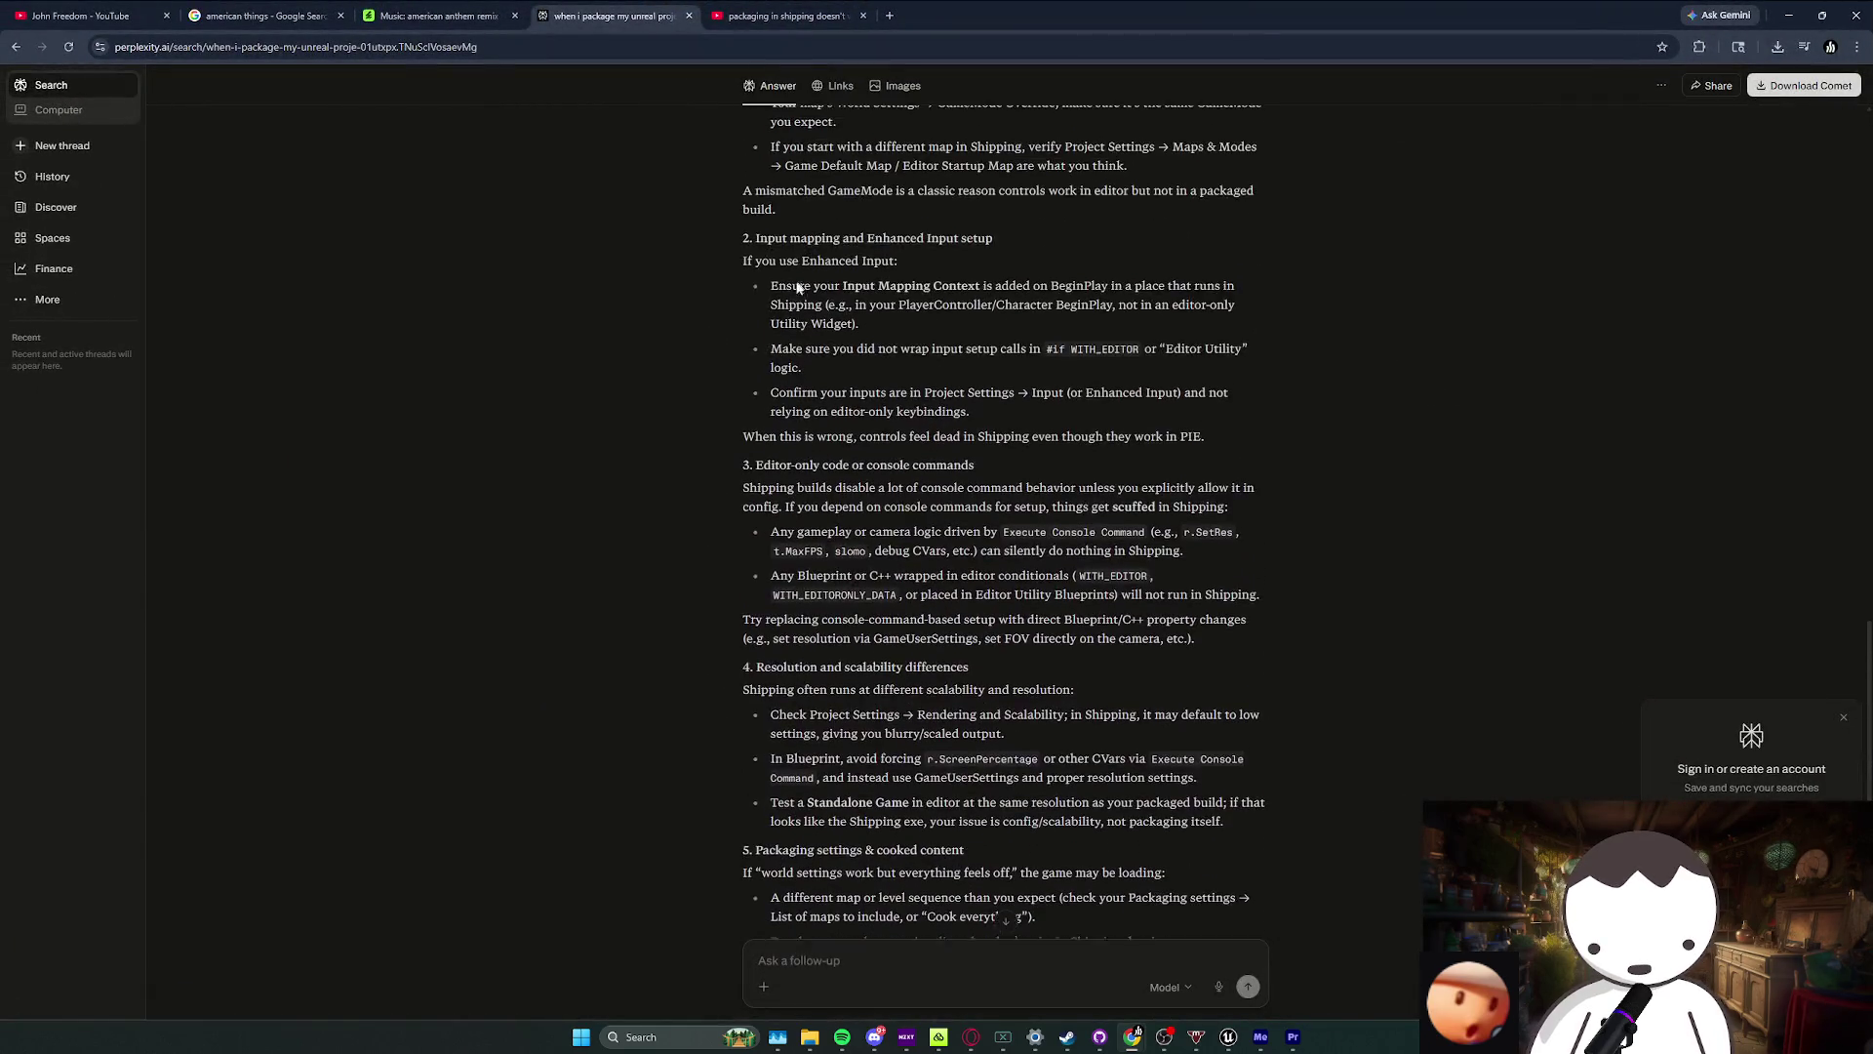
pyautogui.click(781, 16)
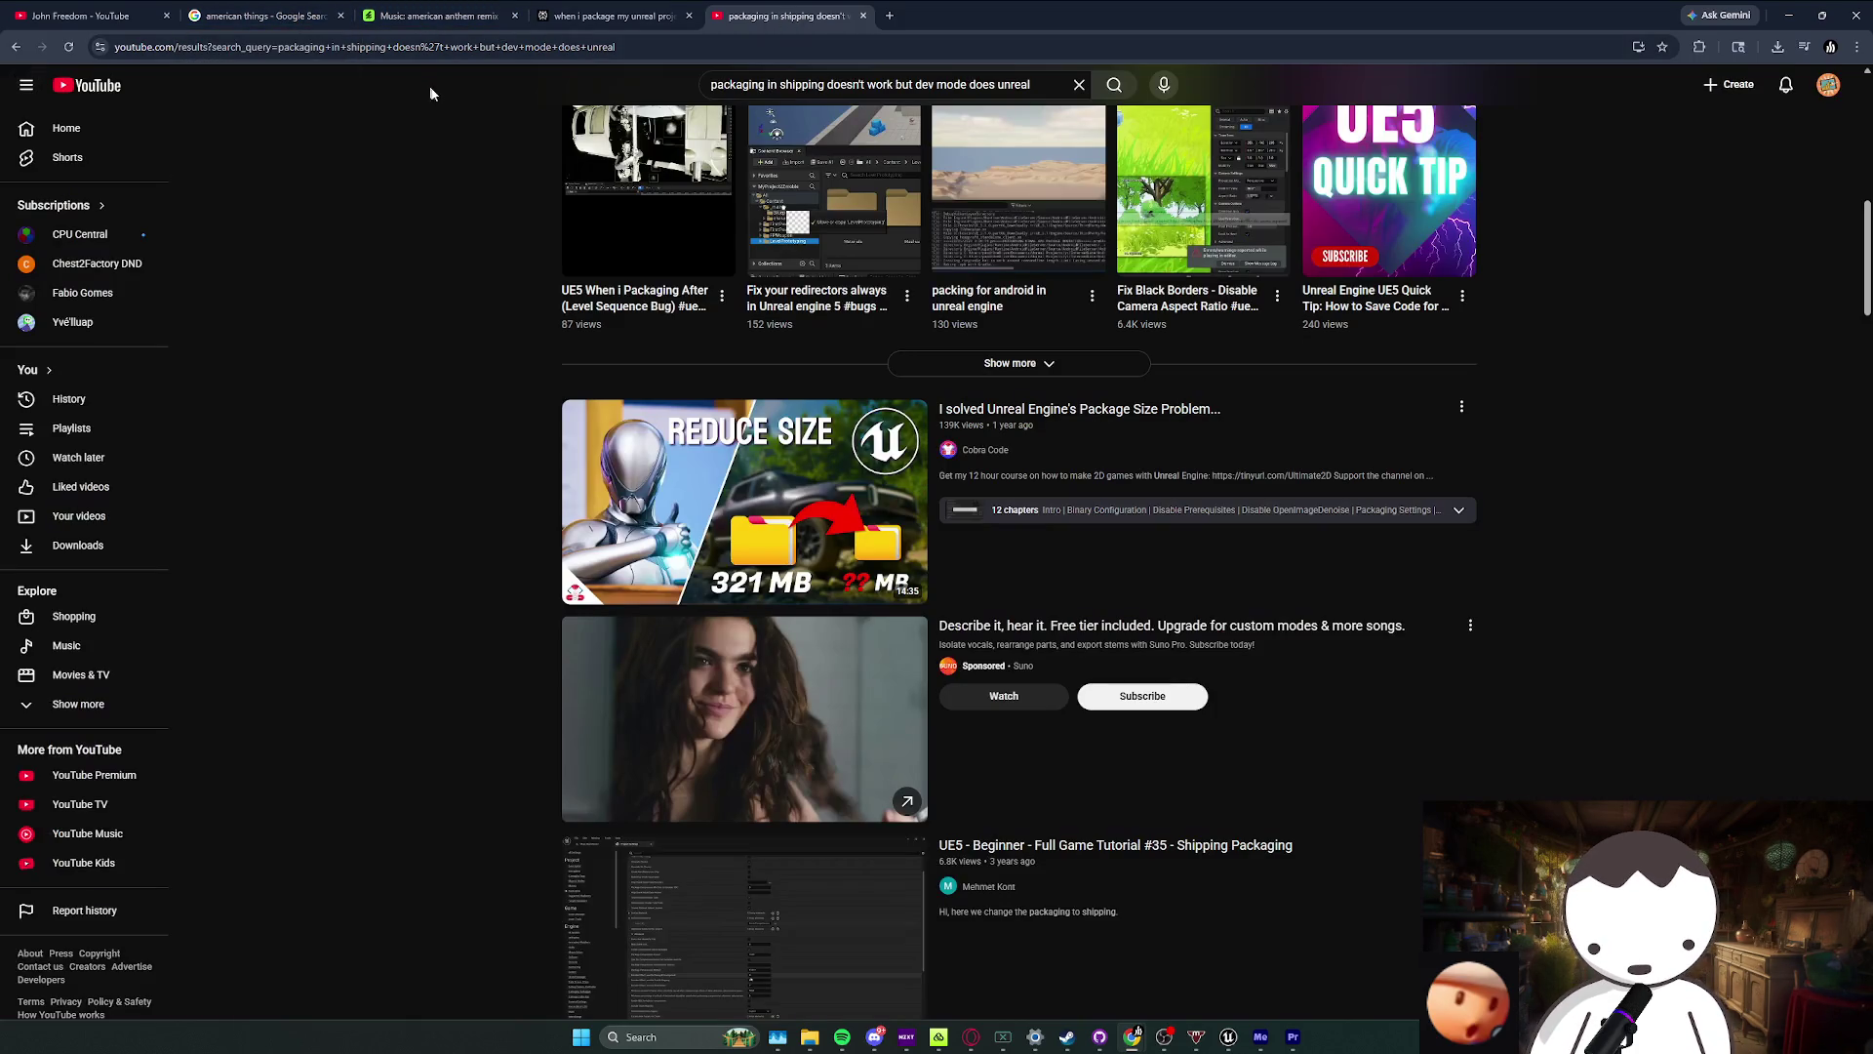
pyautogui.scroll(-2, 400, 160)
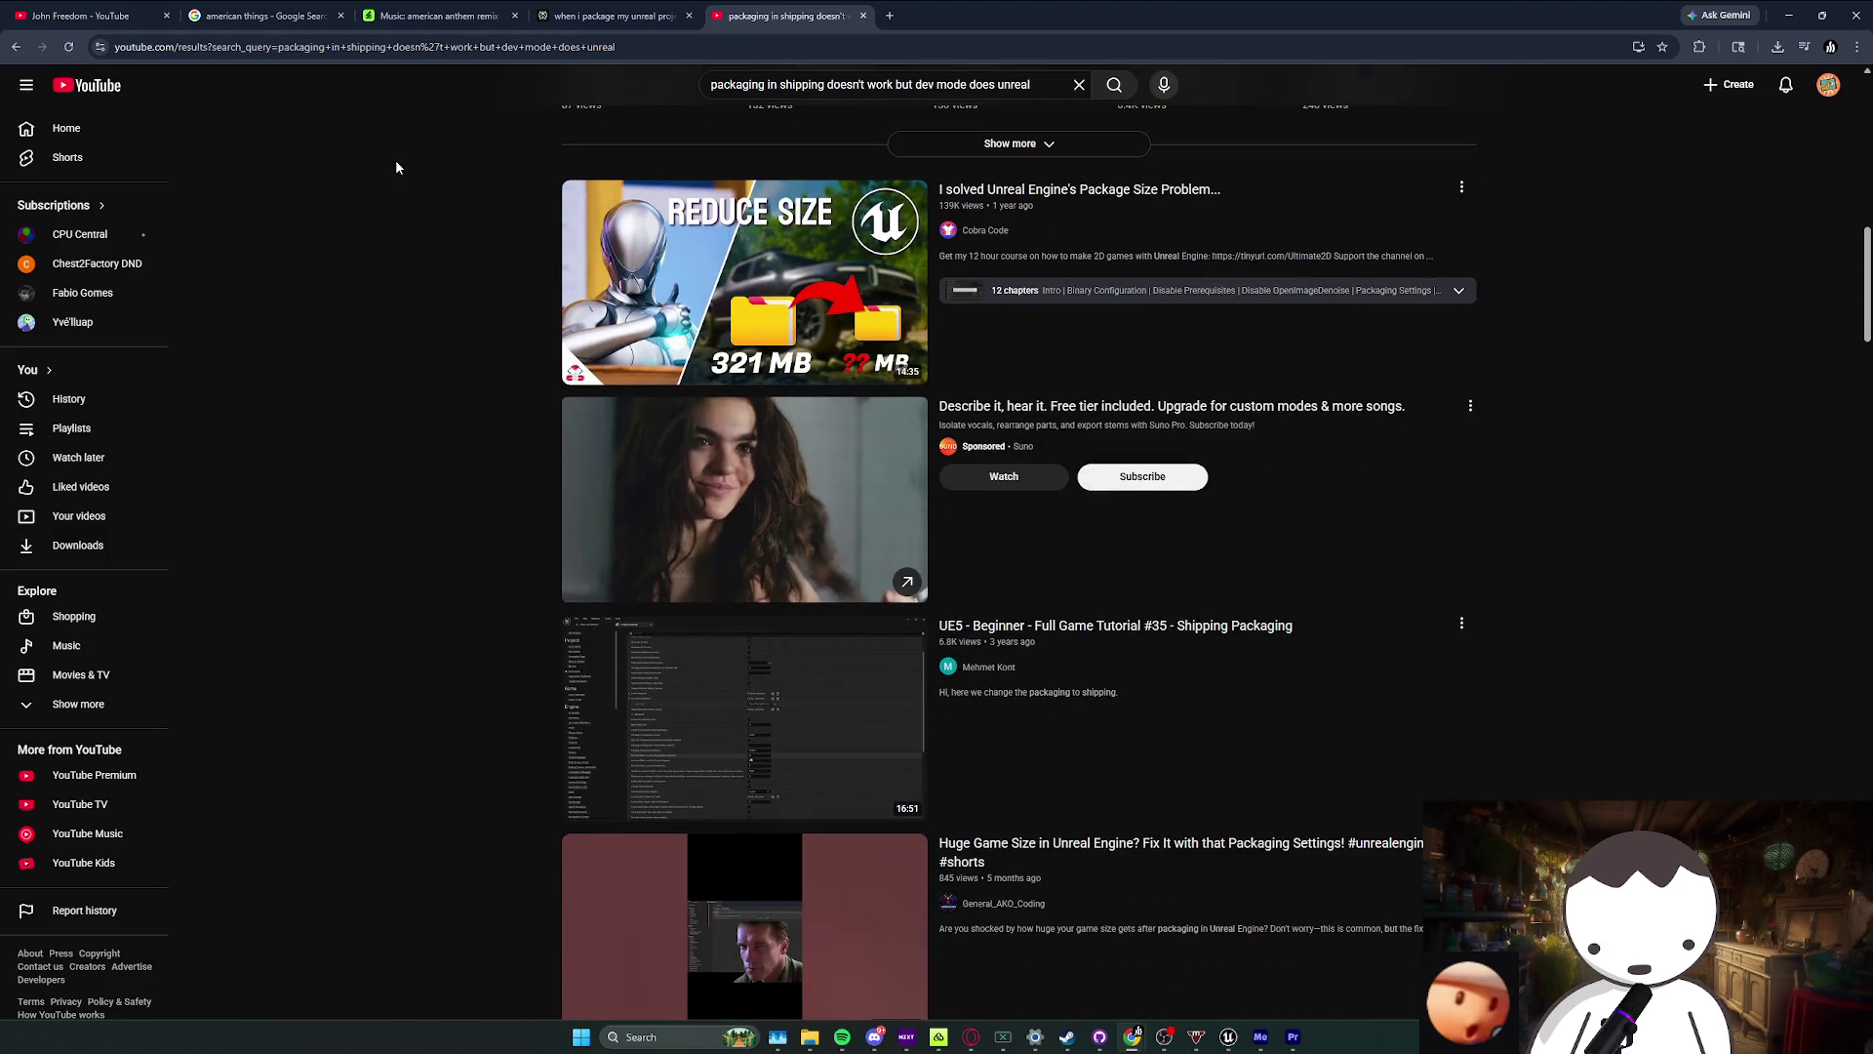
pyautogui.scroll(-3, 396, 162)
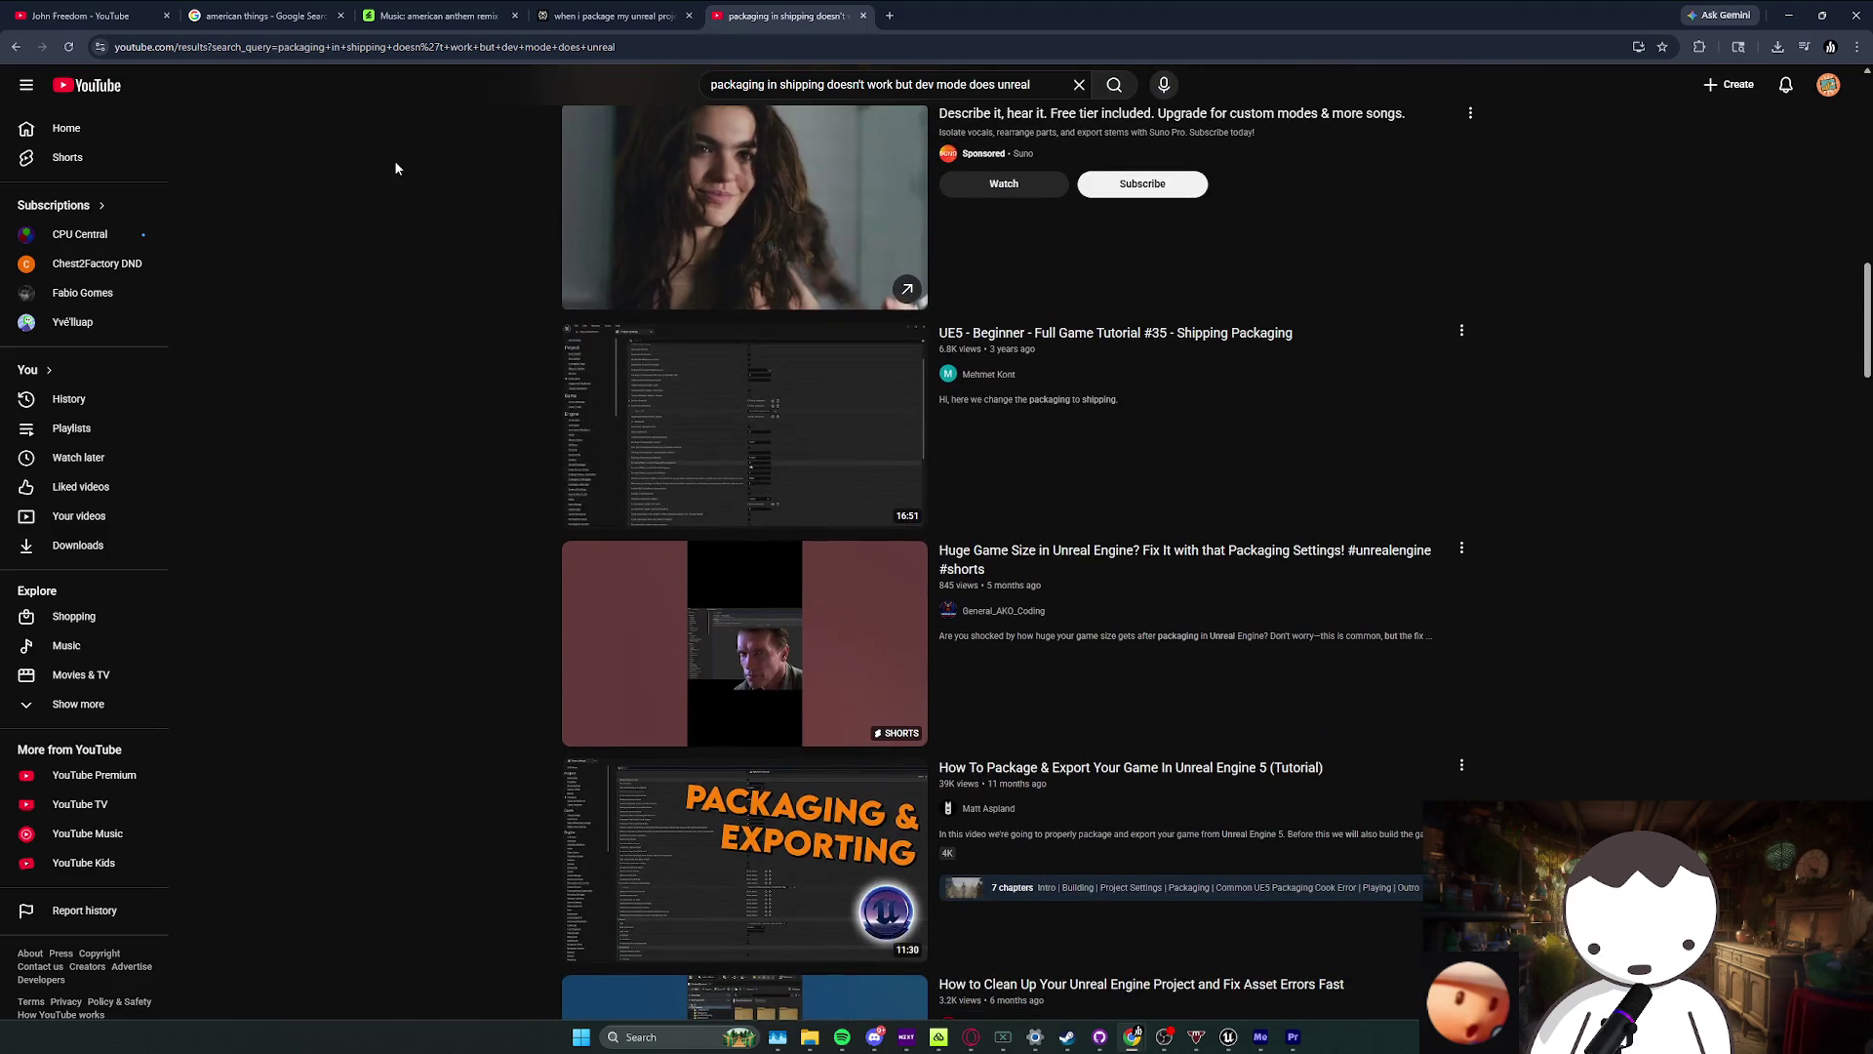
pyautogui.scroll(-2, 396, 168)
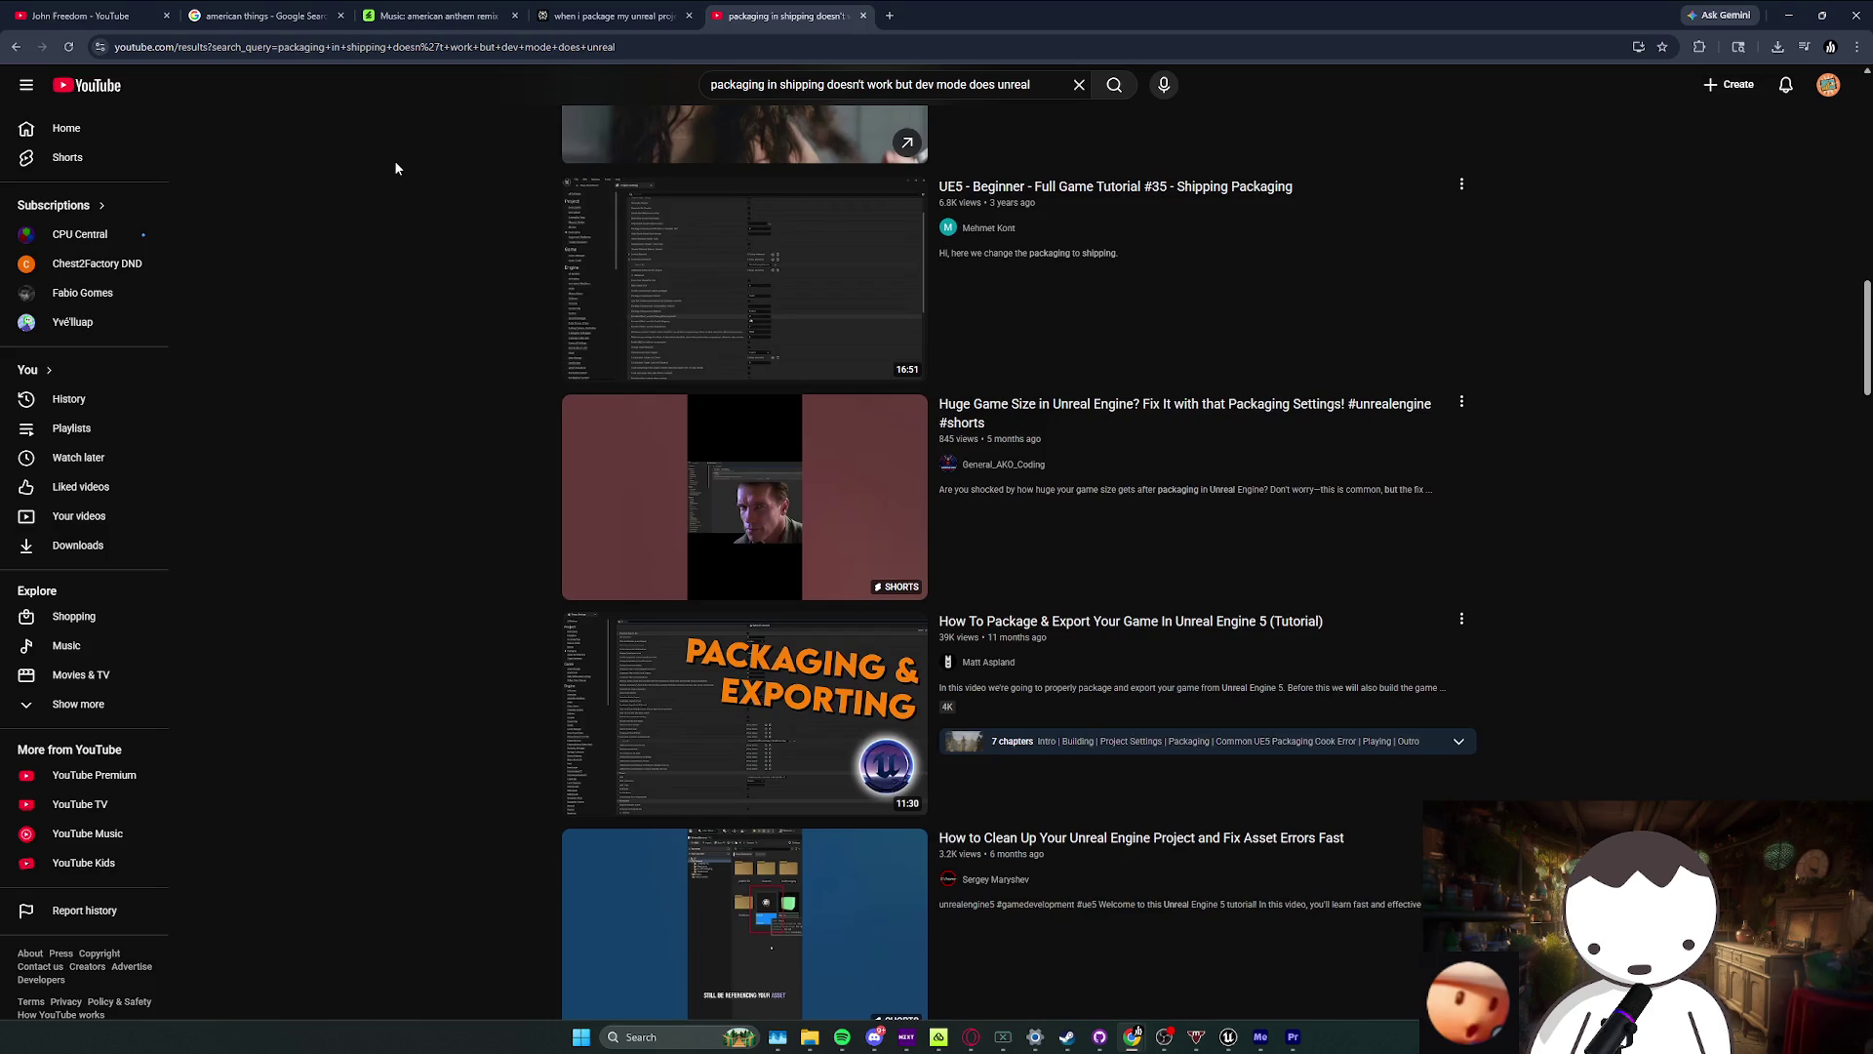
pyautogui.scroll(-1, 395, 168)
# Step: Search YouTube for 'packaging bugs unreal', browse the results, then minimize the browser
pyautogui.click(1022, 86)
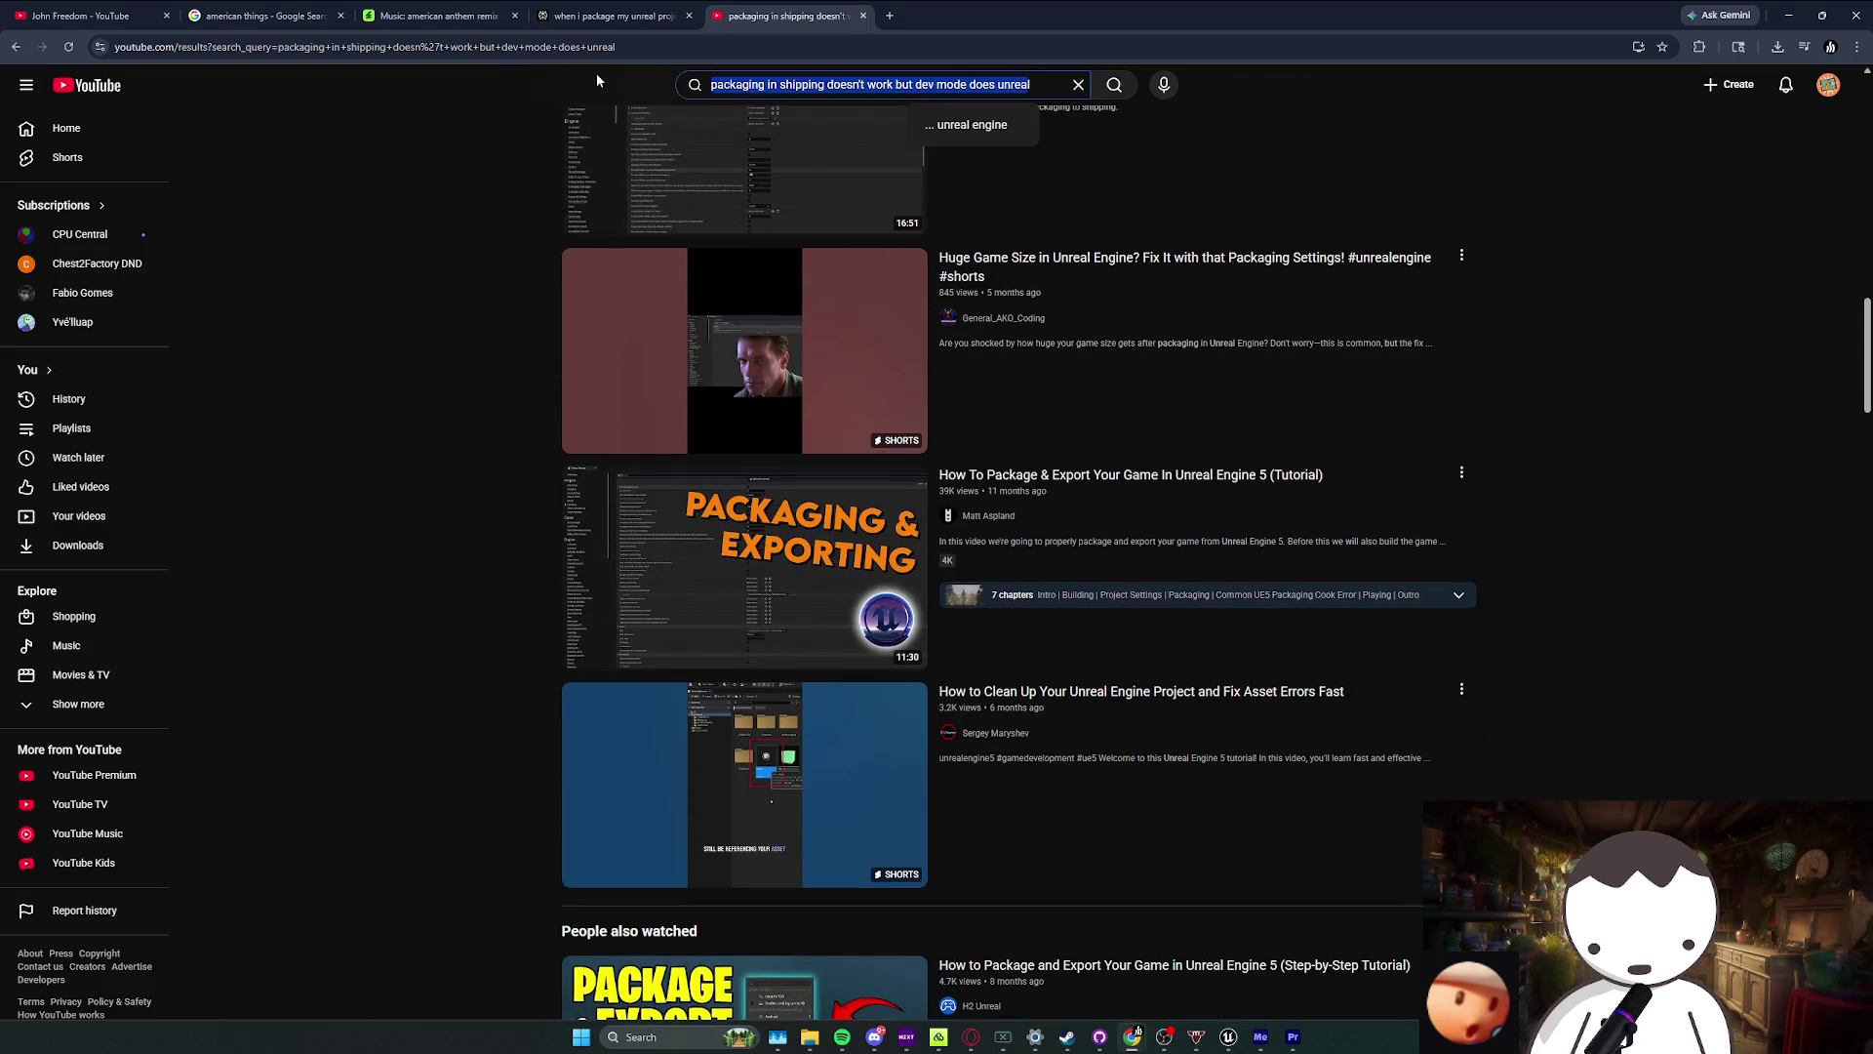
pyautogui.write('packaging bugs unreal')
pyautogui.press('Return')
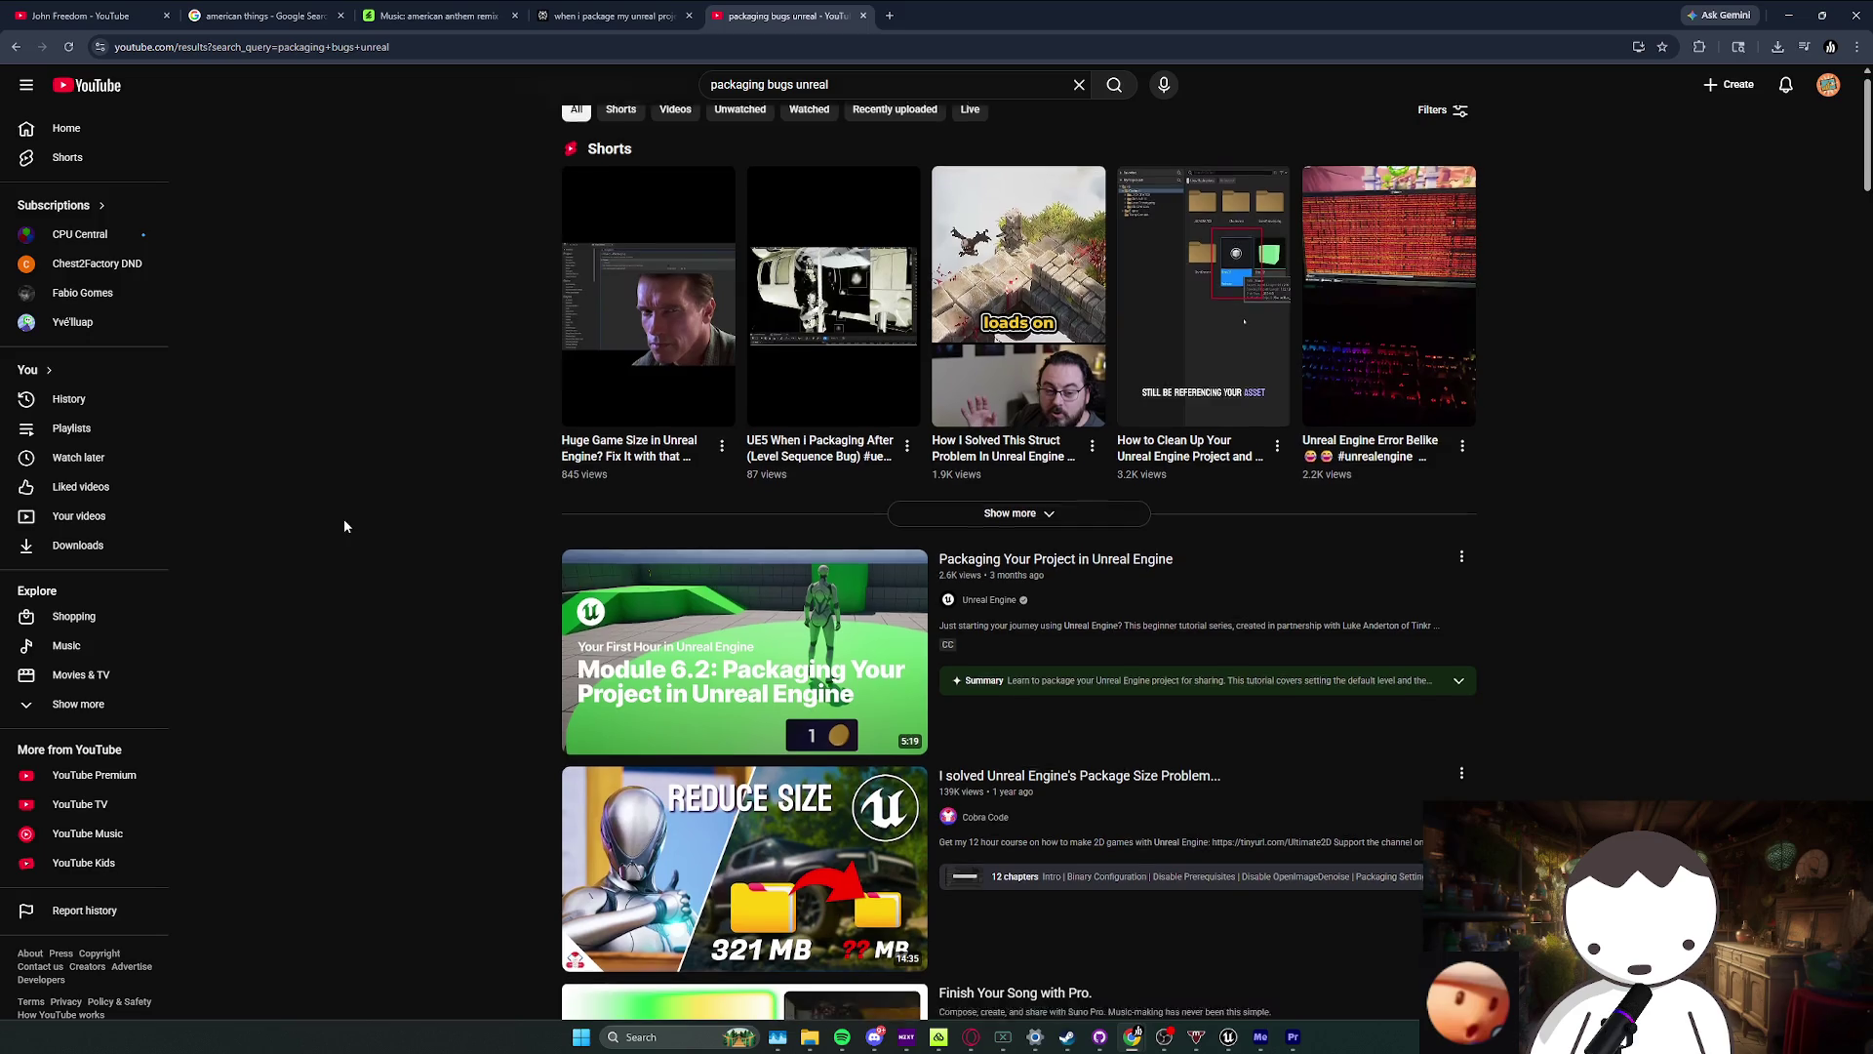
pyautogui.scroll(-2, 343, 527)
pyautogui.scroll(-6, 343, 528)
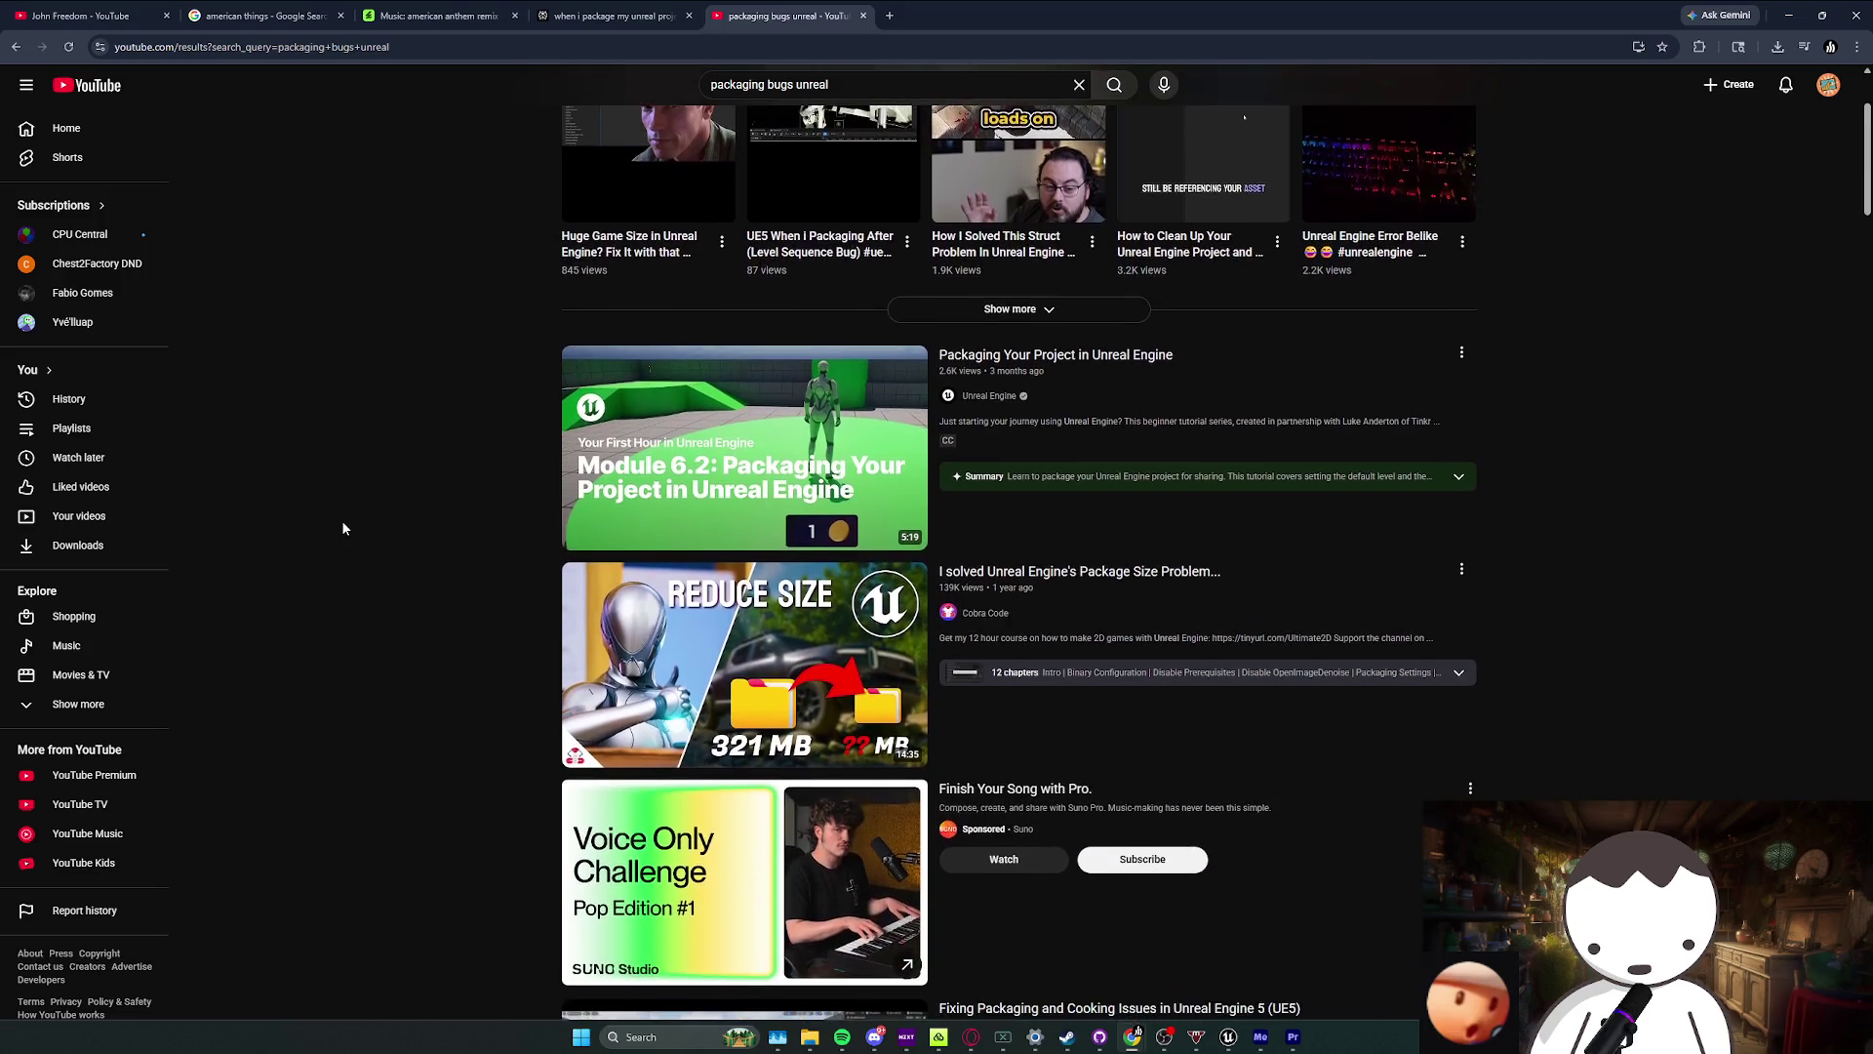
pyautogui.scroll(-8, 342, 528)
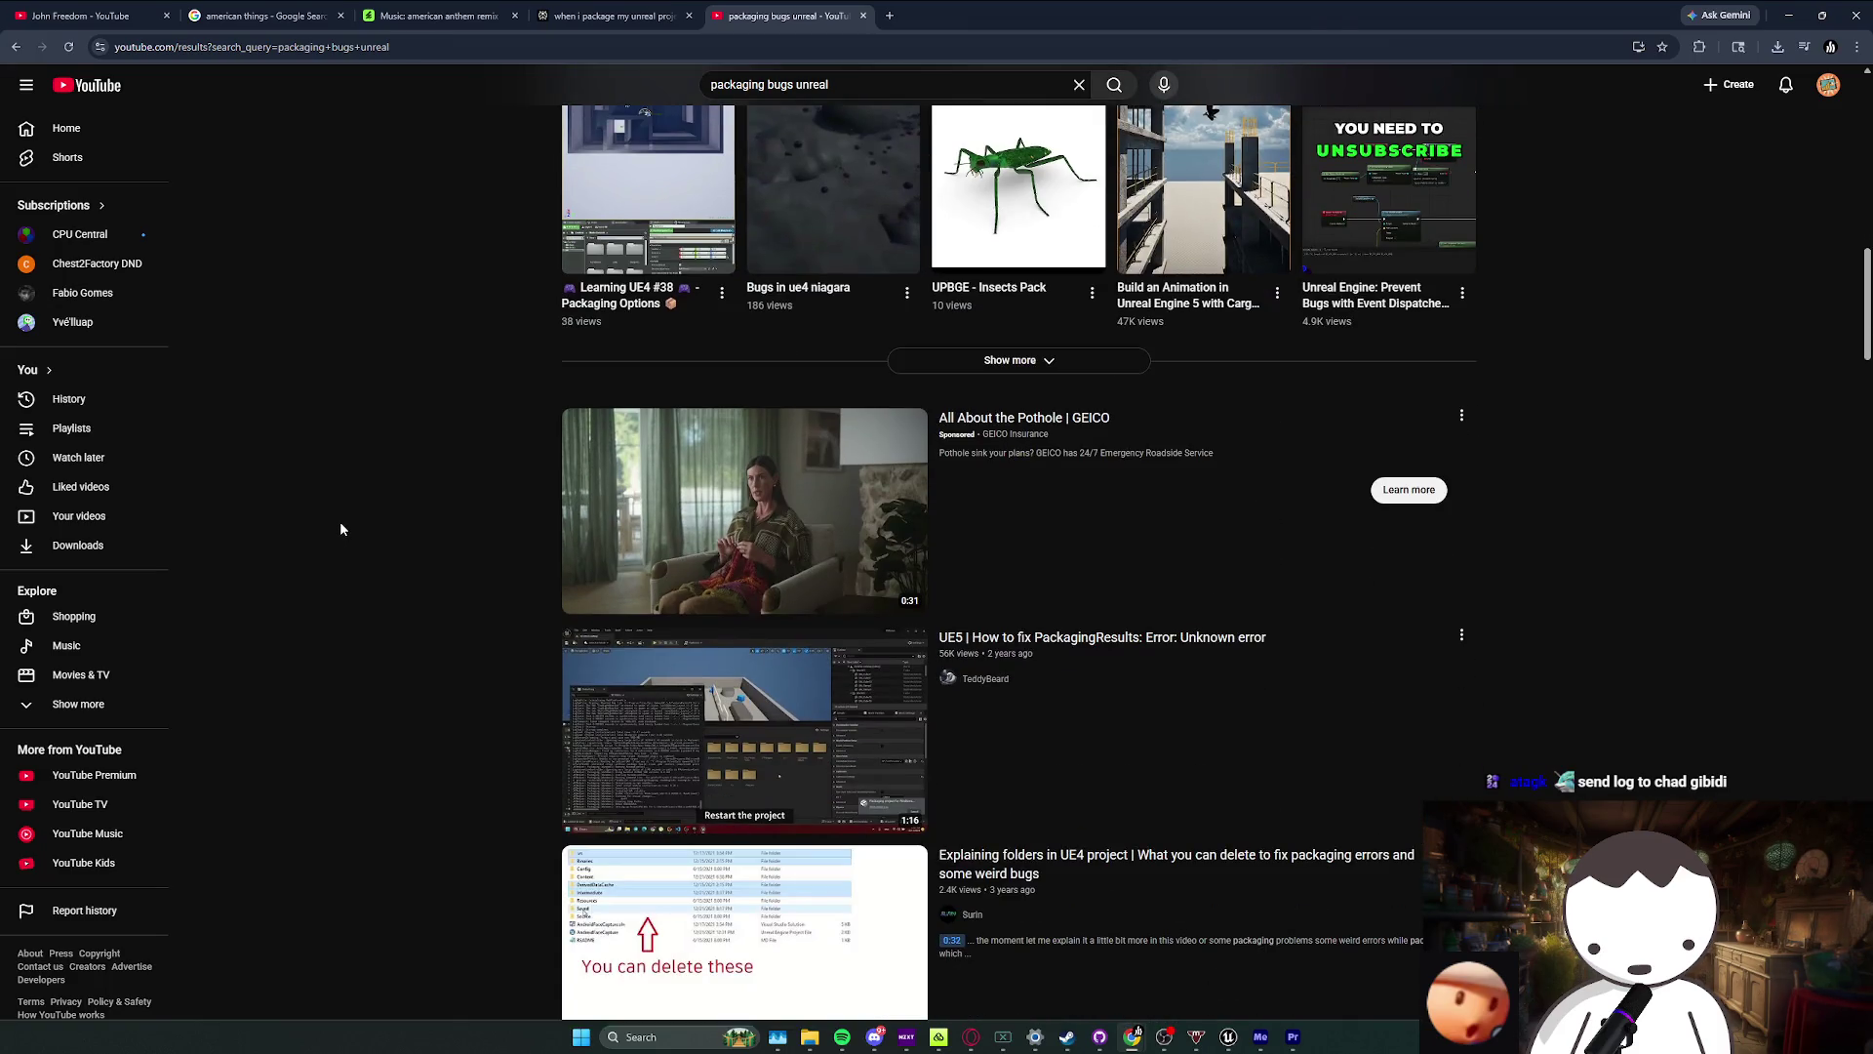
pyautogui.scroll(-4, 340, 529)
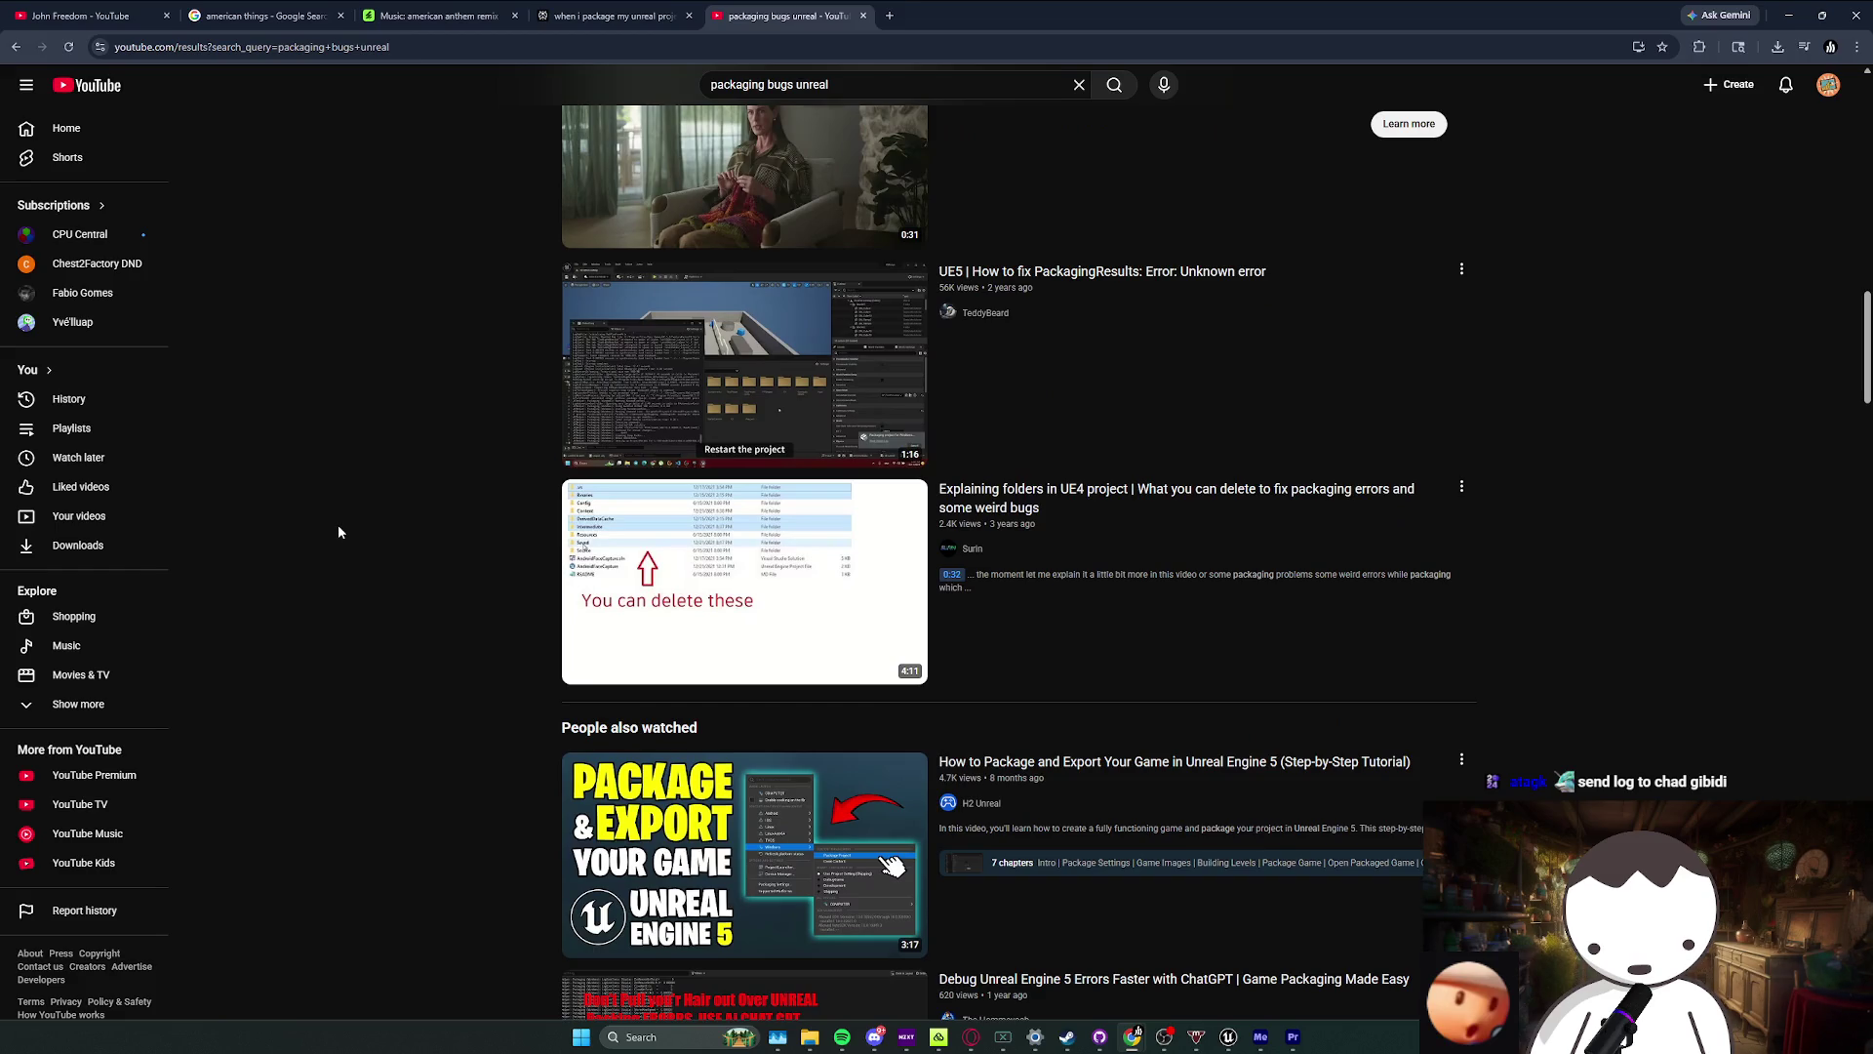
pyautogui.scroll(-5, 339, 532)
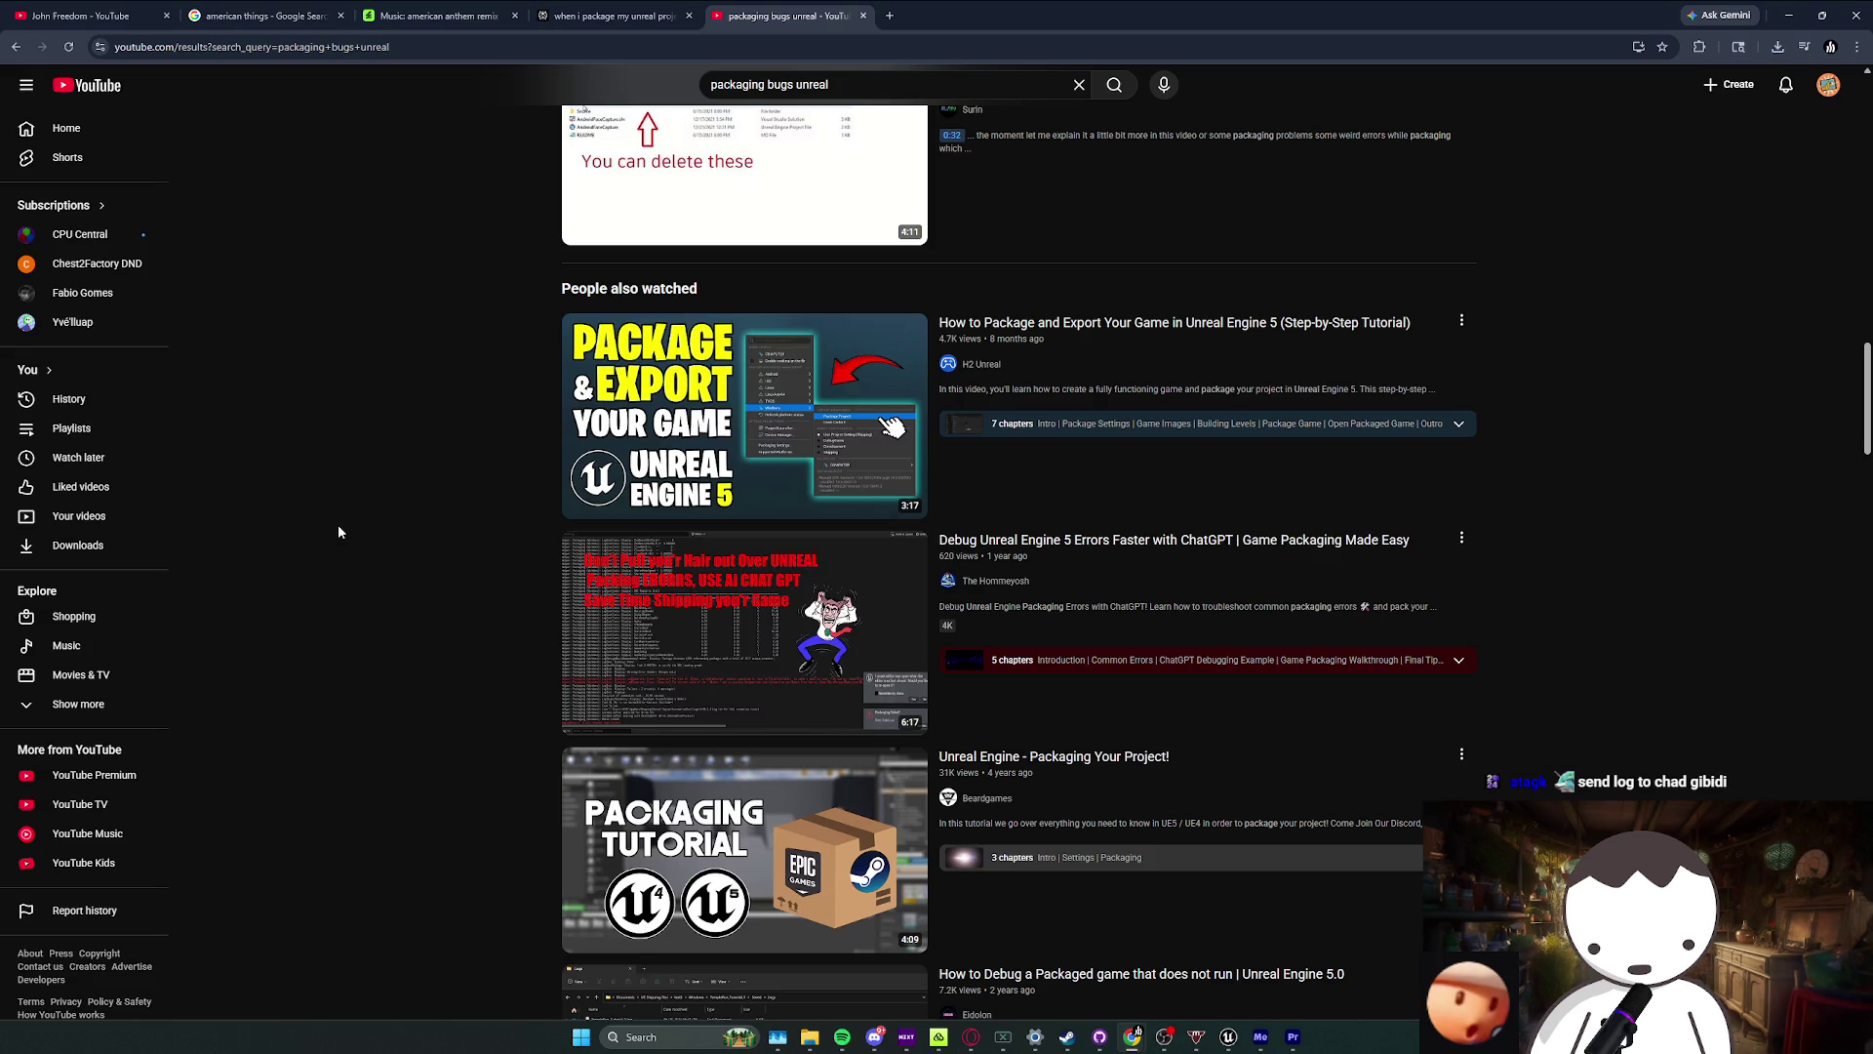
pyautogui.scroll(-3, 338, 532)
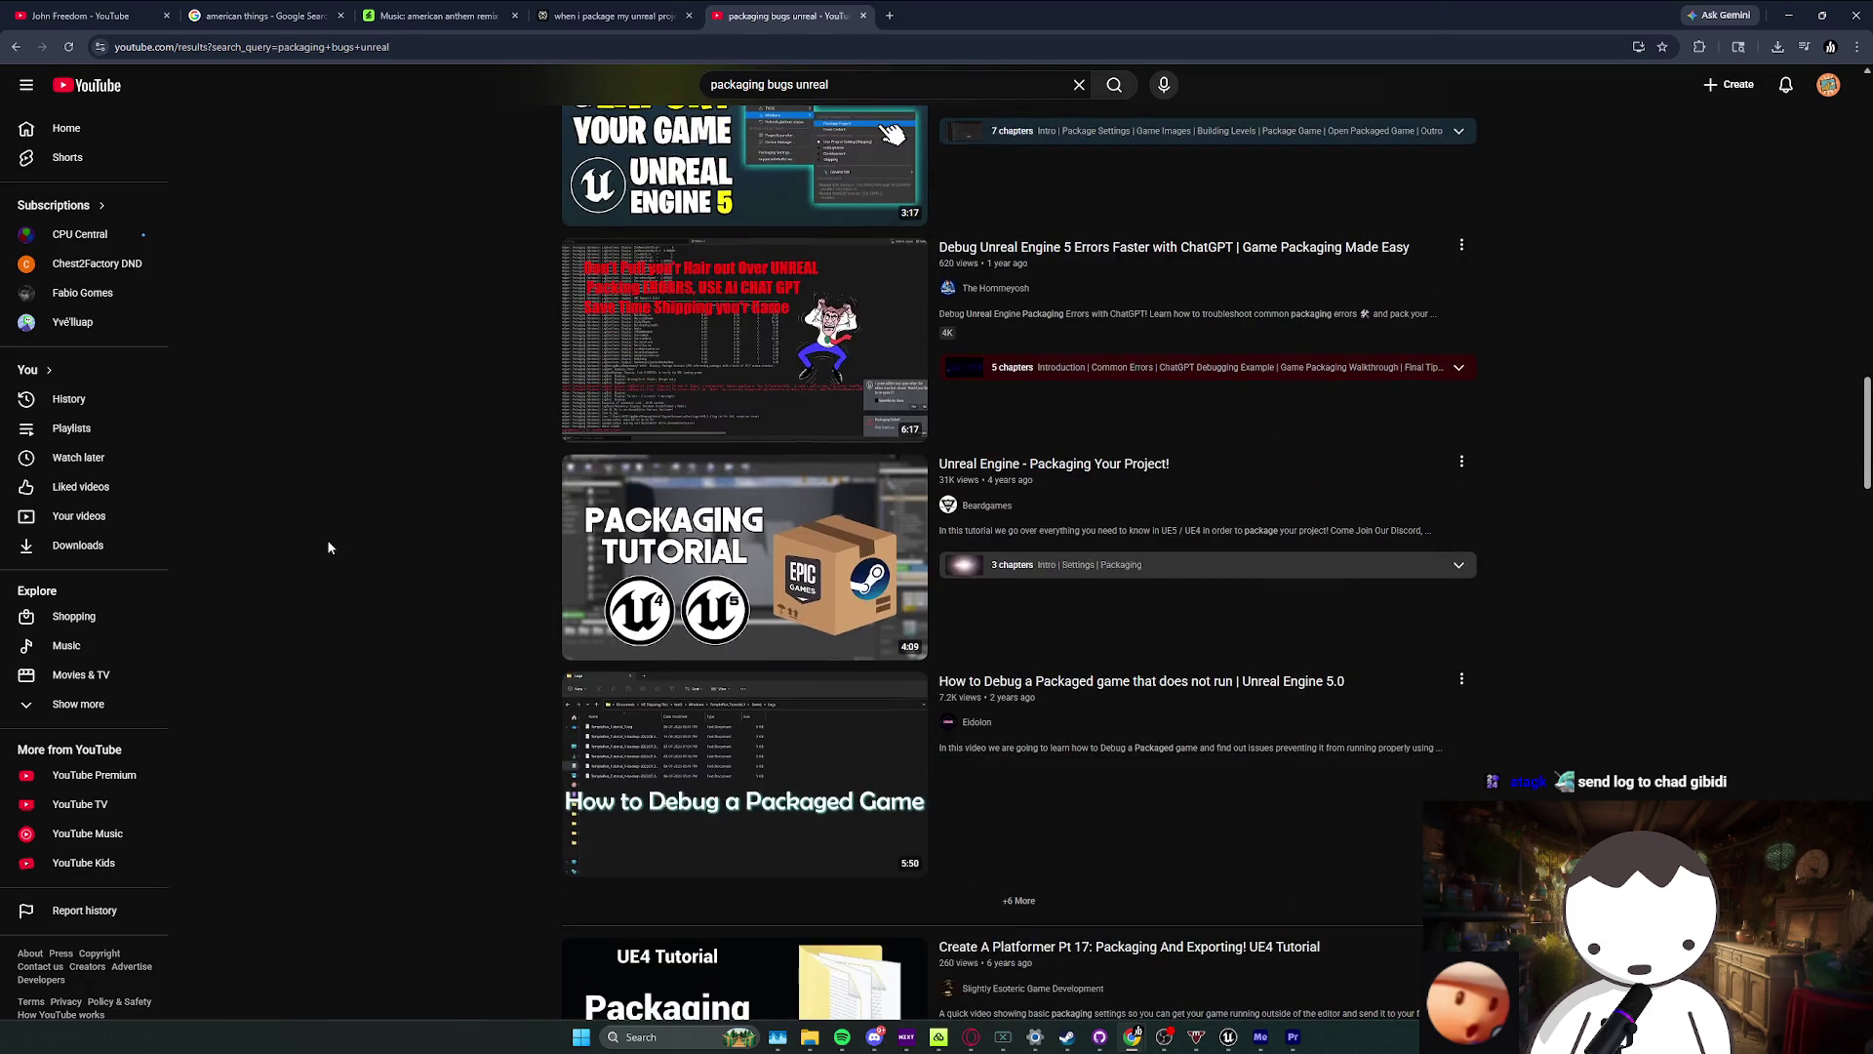
pyautogui.scroll(-5, 329, 548)
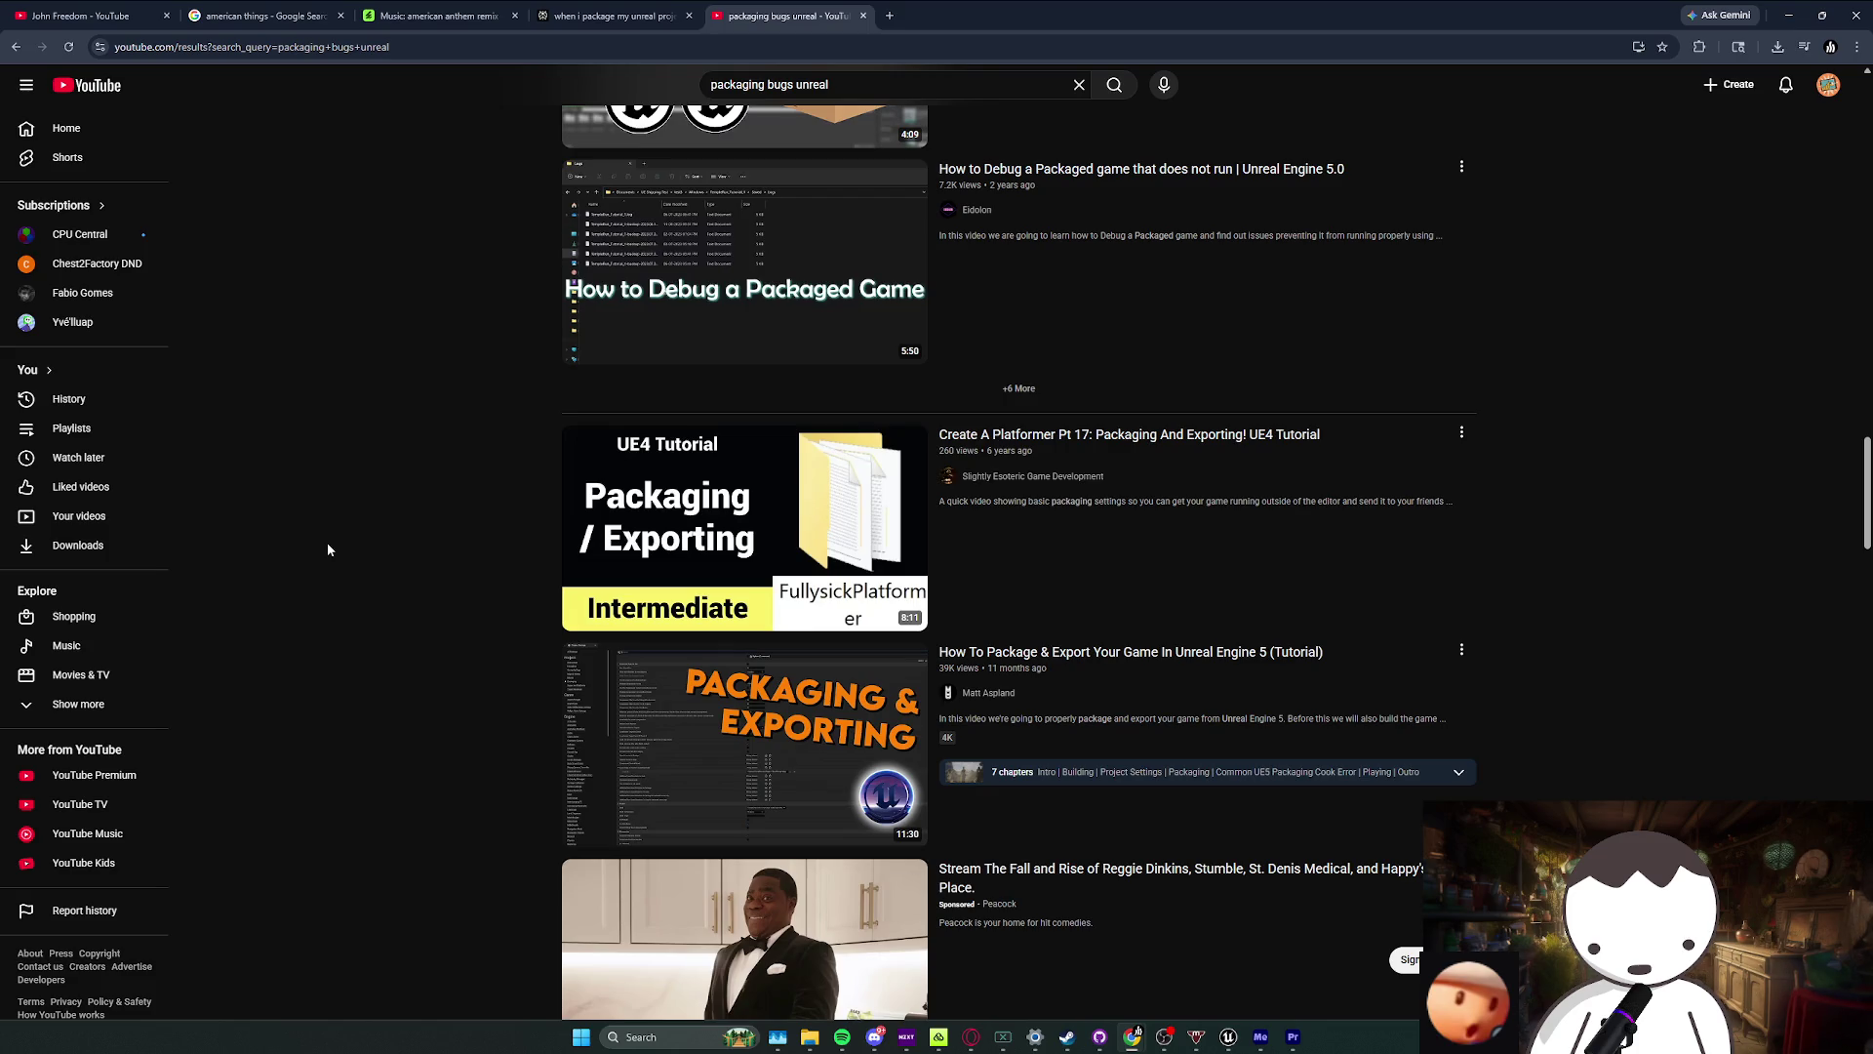
pyautogui.scroll(-4, 324, 559)
pyautogui.scroll(-3, 320, 559)
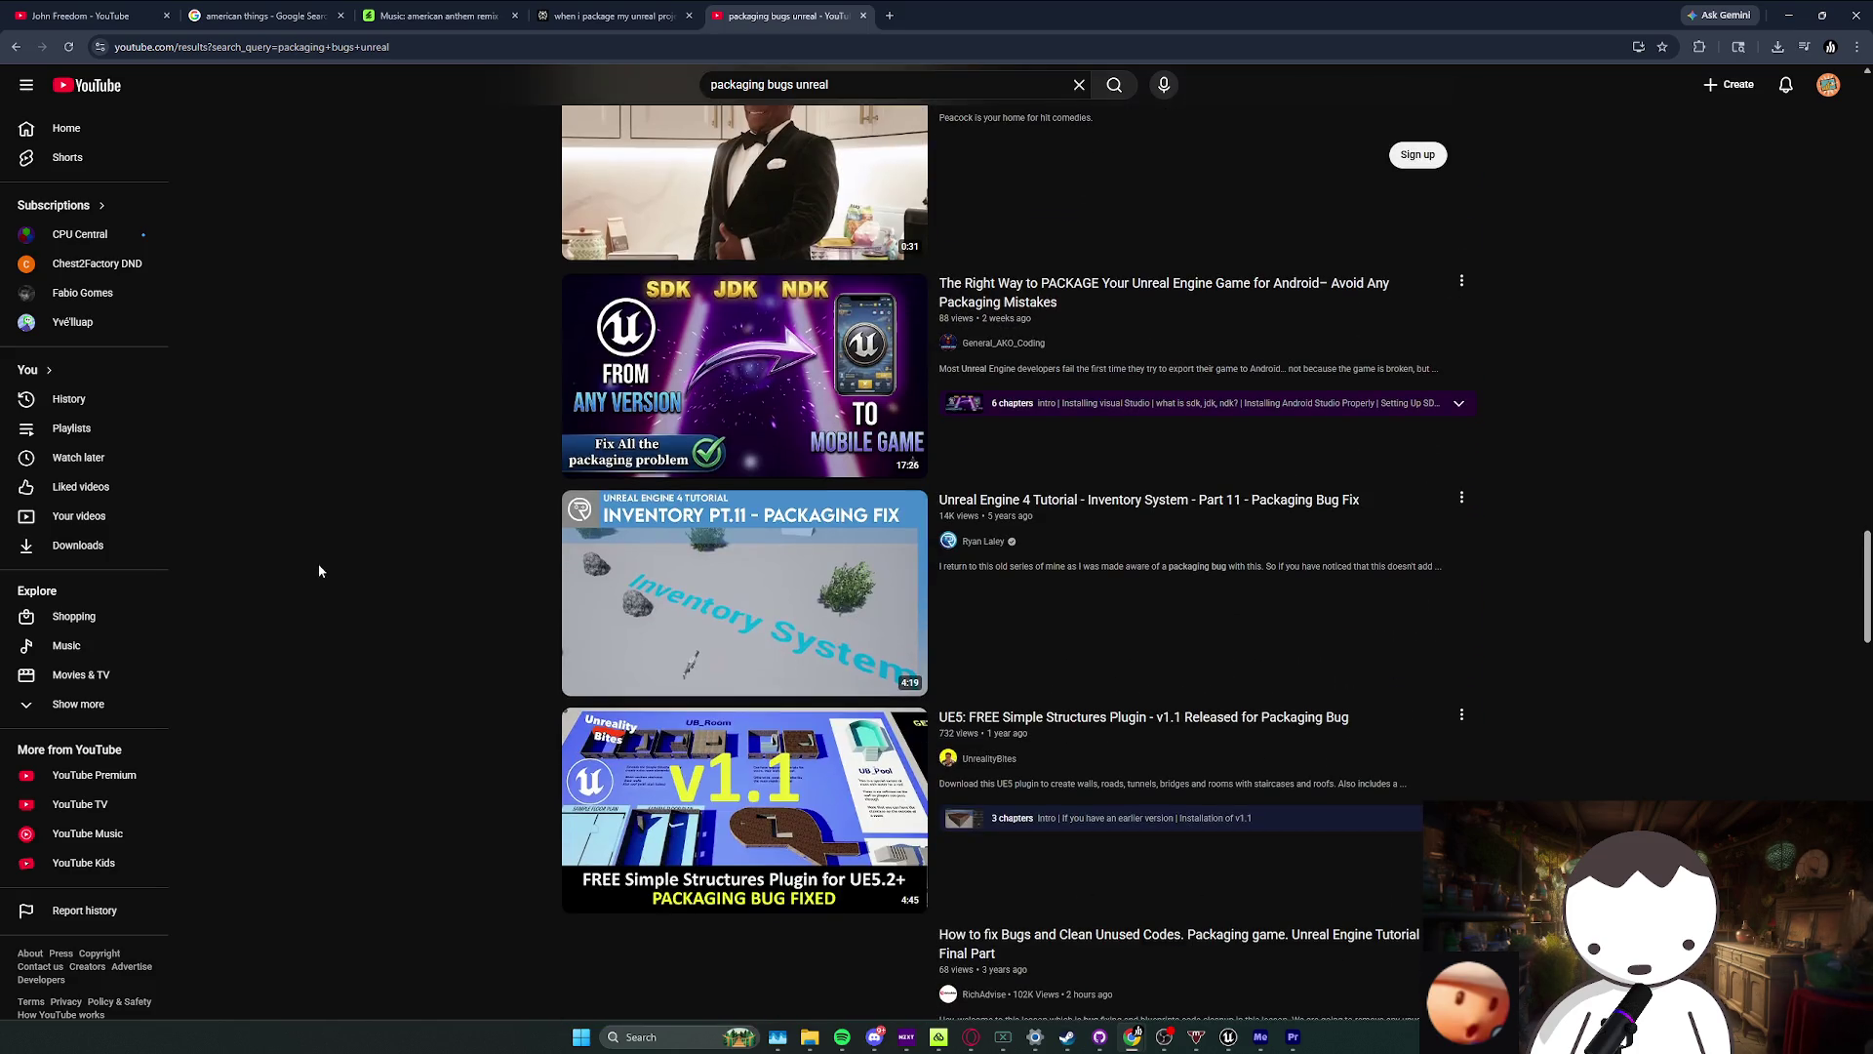
pyautogui.click(1792, 18)
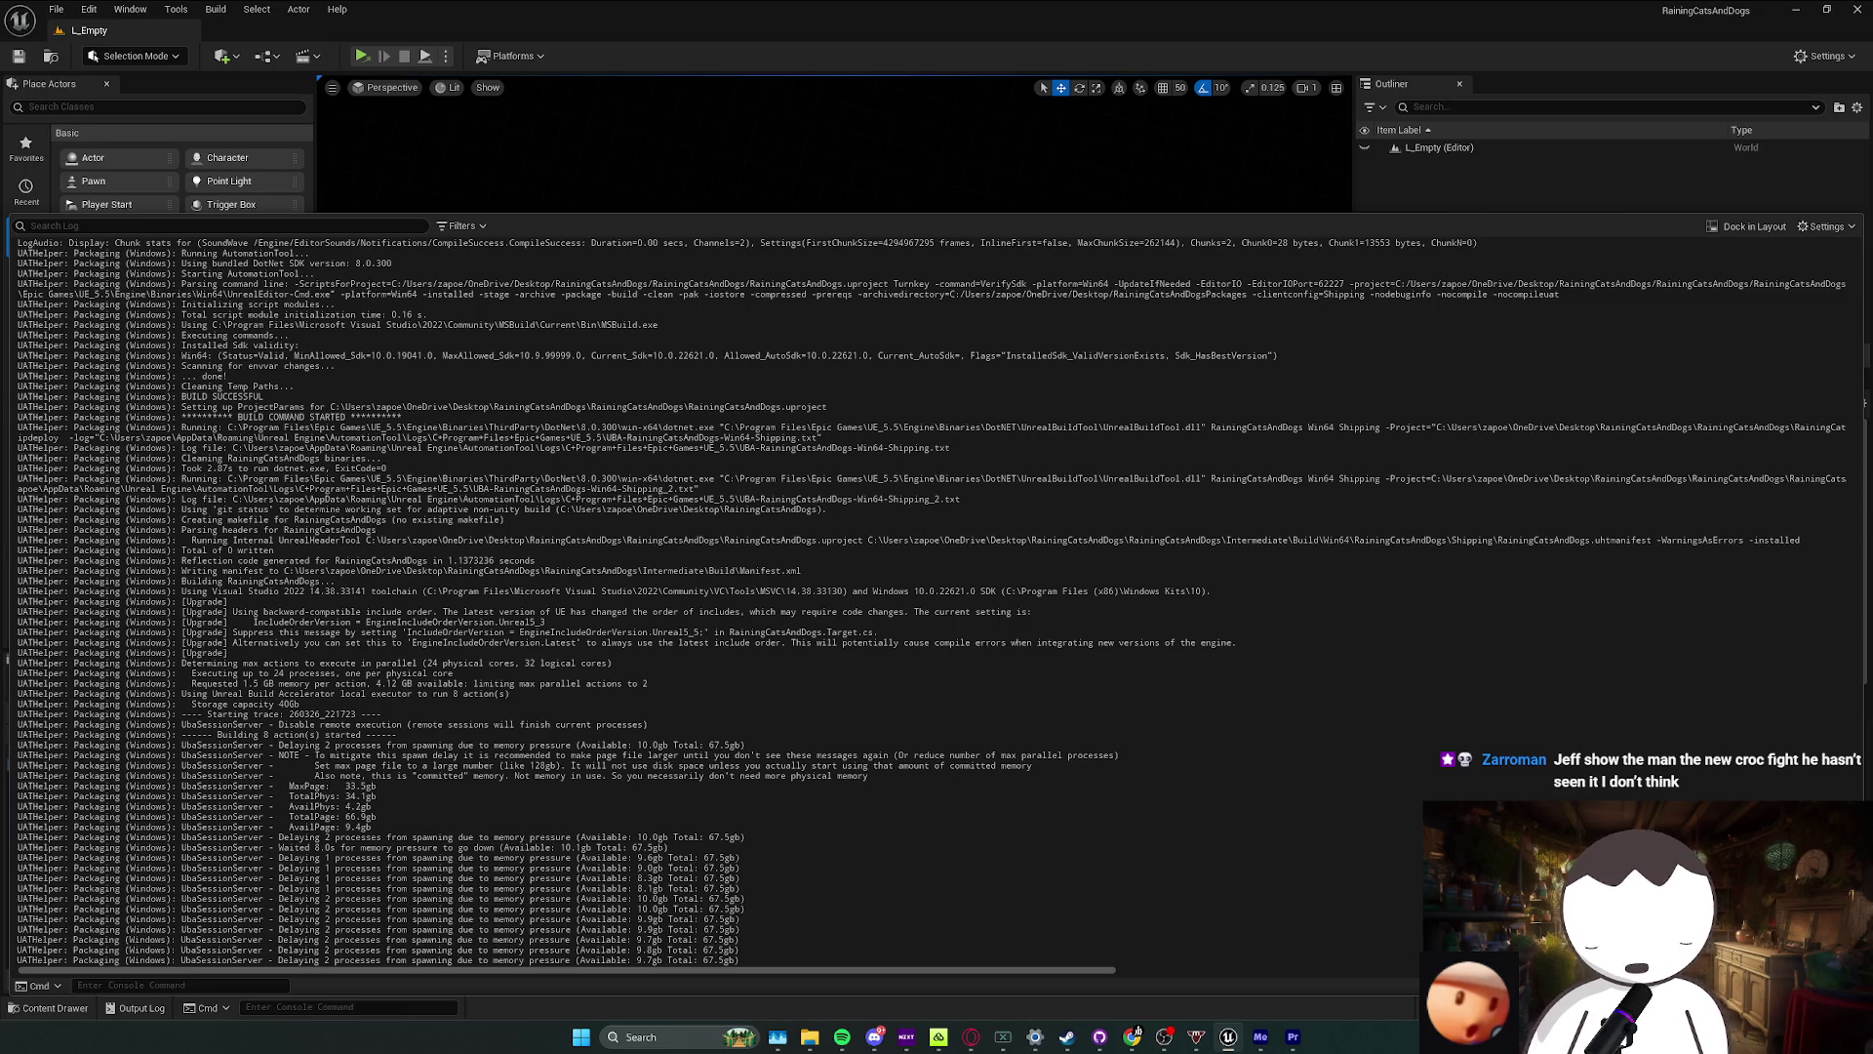
# Step: Close the packaging Output Log and reopen the L_MainMapRedone level
pyautogui.moveTo(519, 821); pyautogui.dragTo(683, 893)
pyautogui.click(1130, 752)
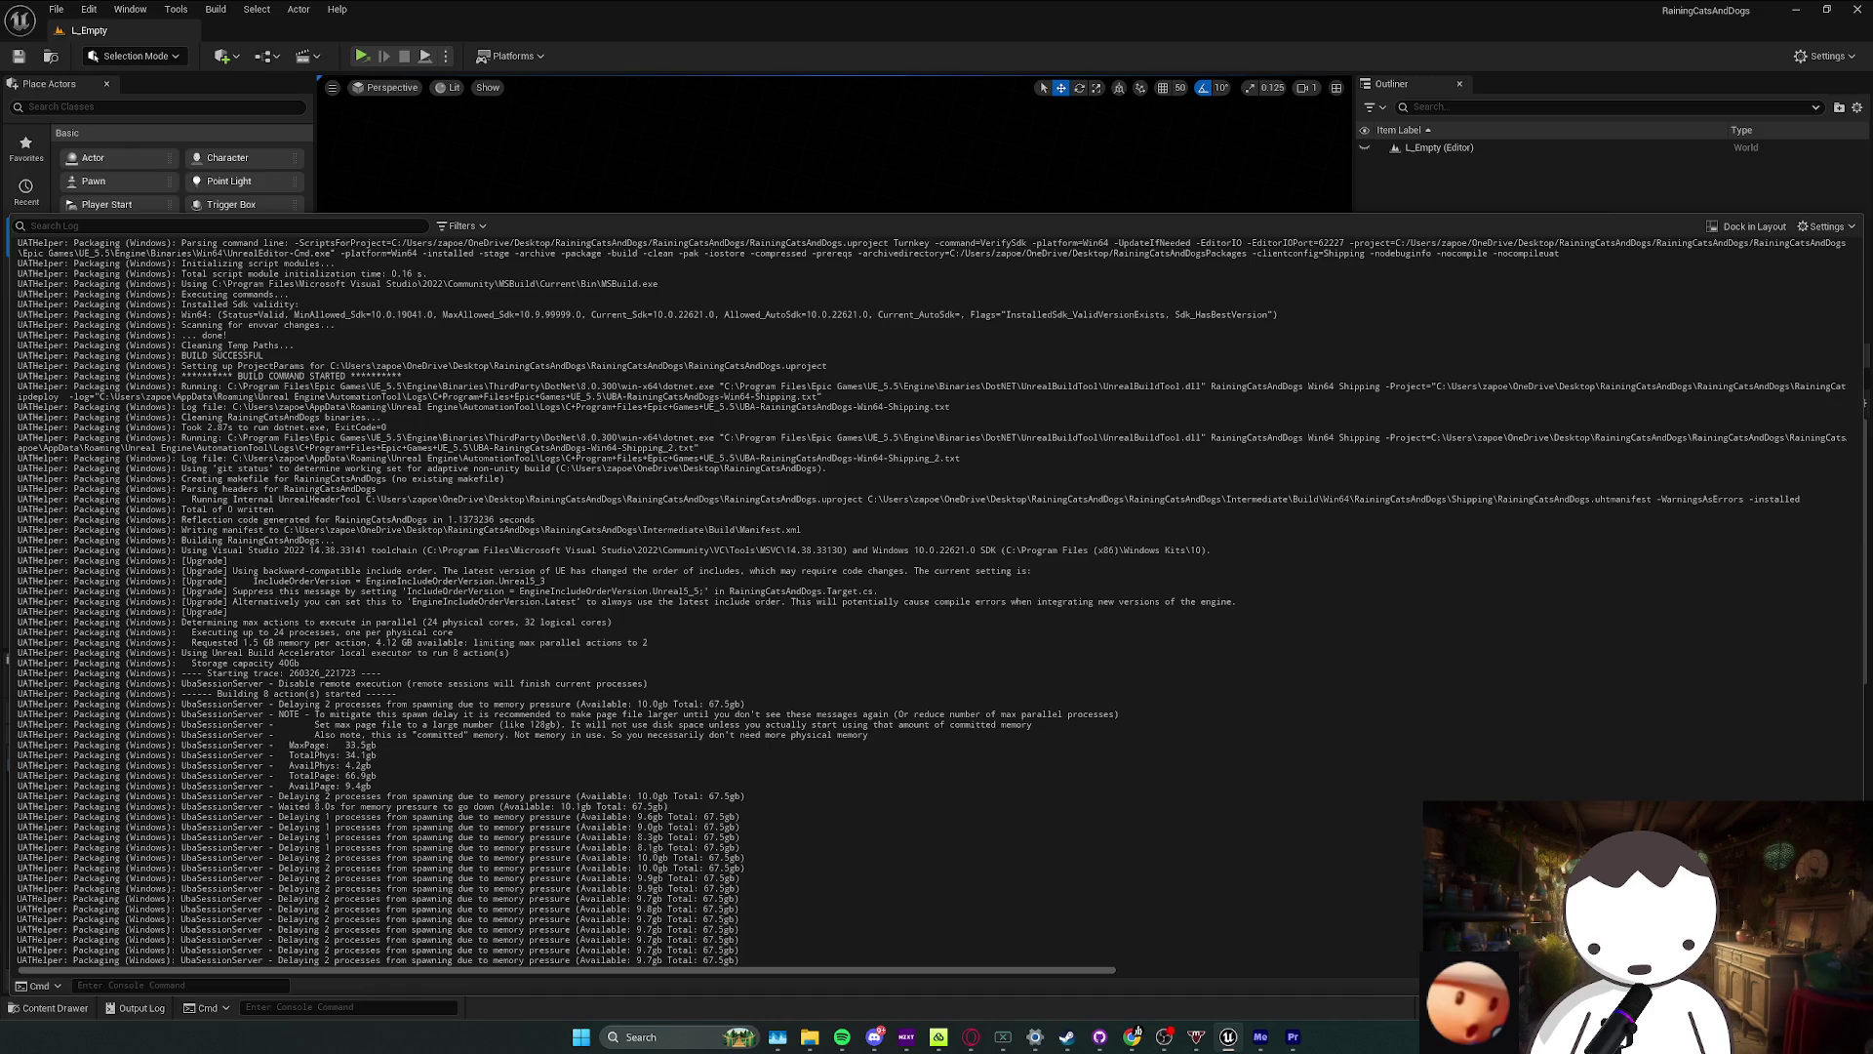
pyautogui.hotkey('ctrl', '`')
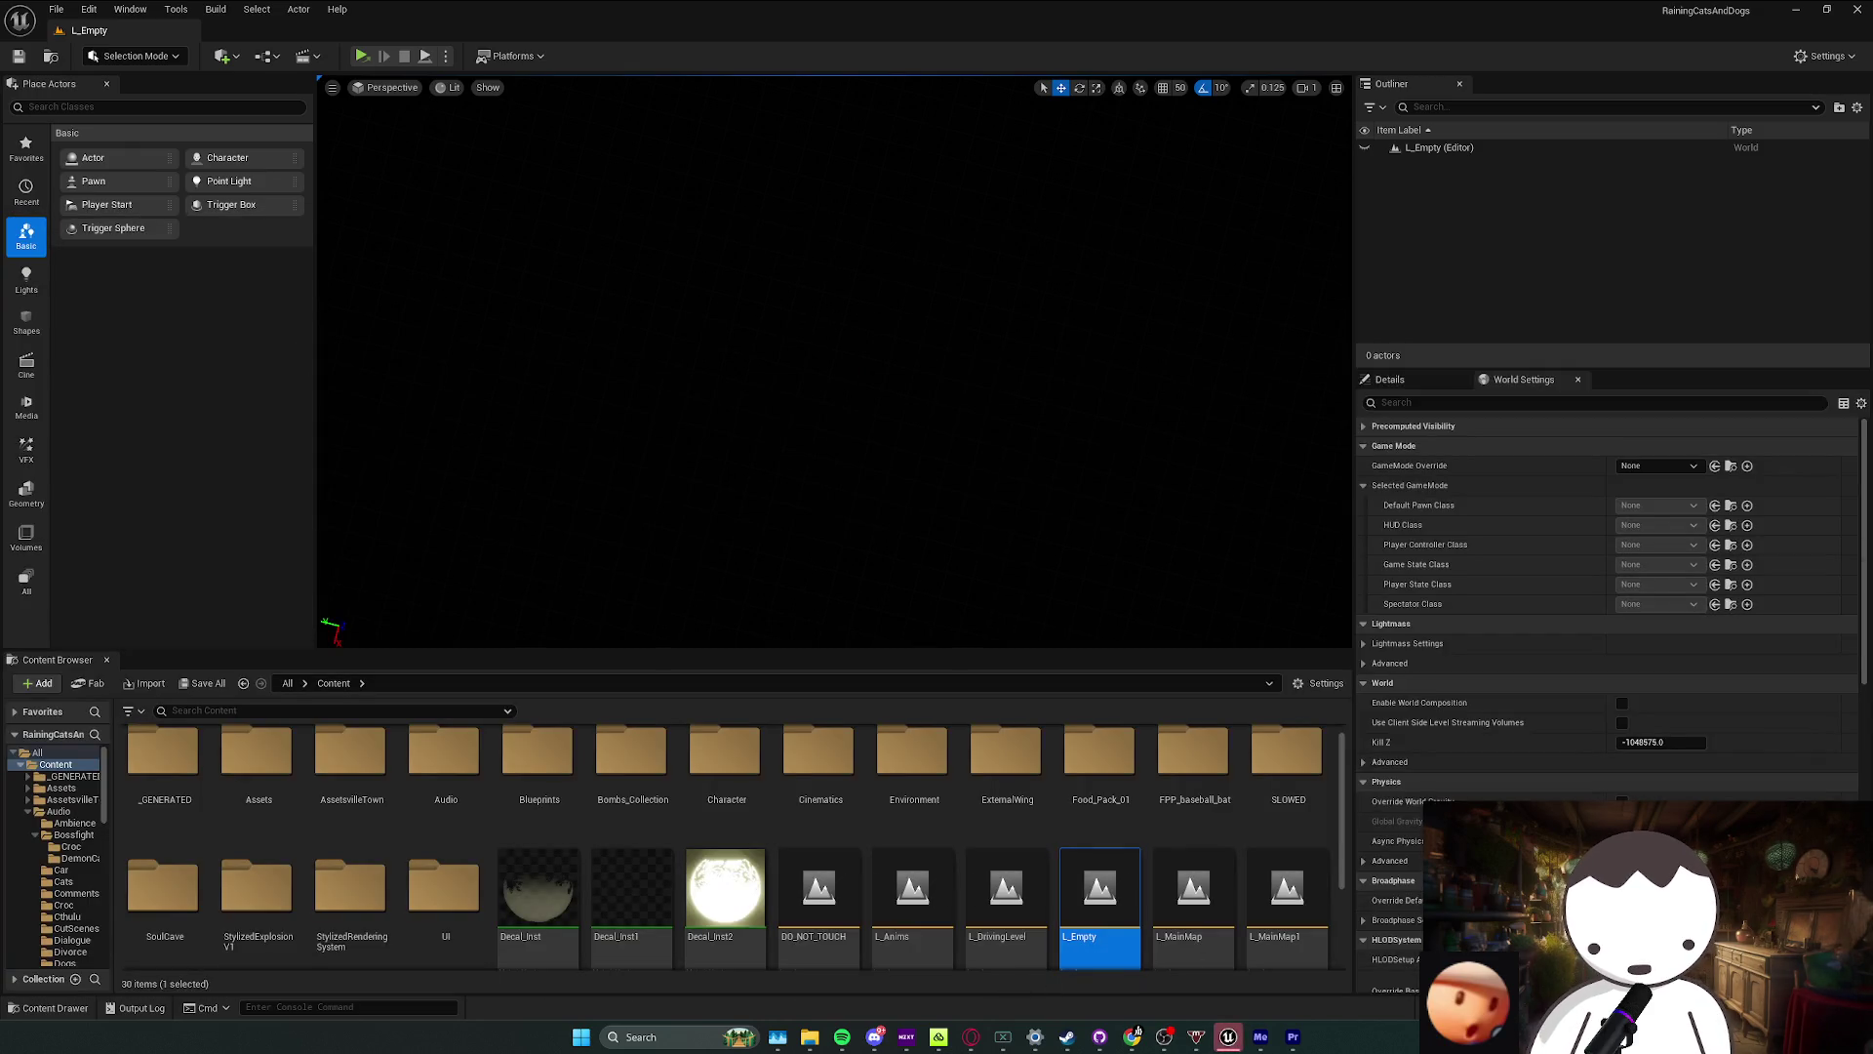
pyautogui.scroll(-3, 986, 951)
pyautogui.doubleClick(258, 922)
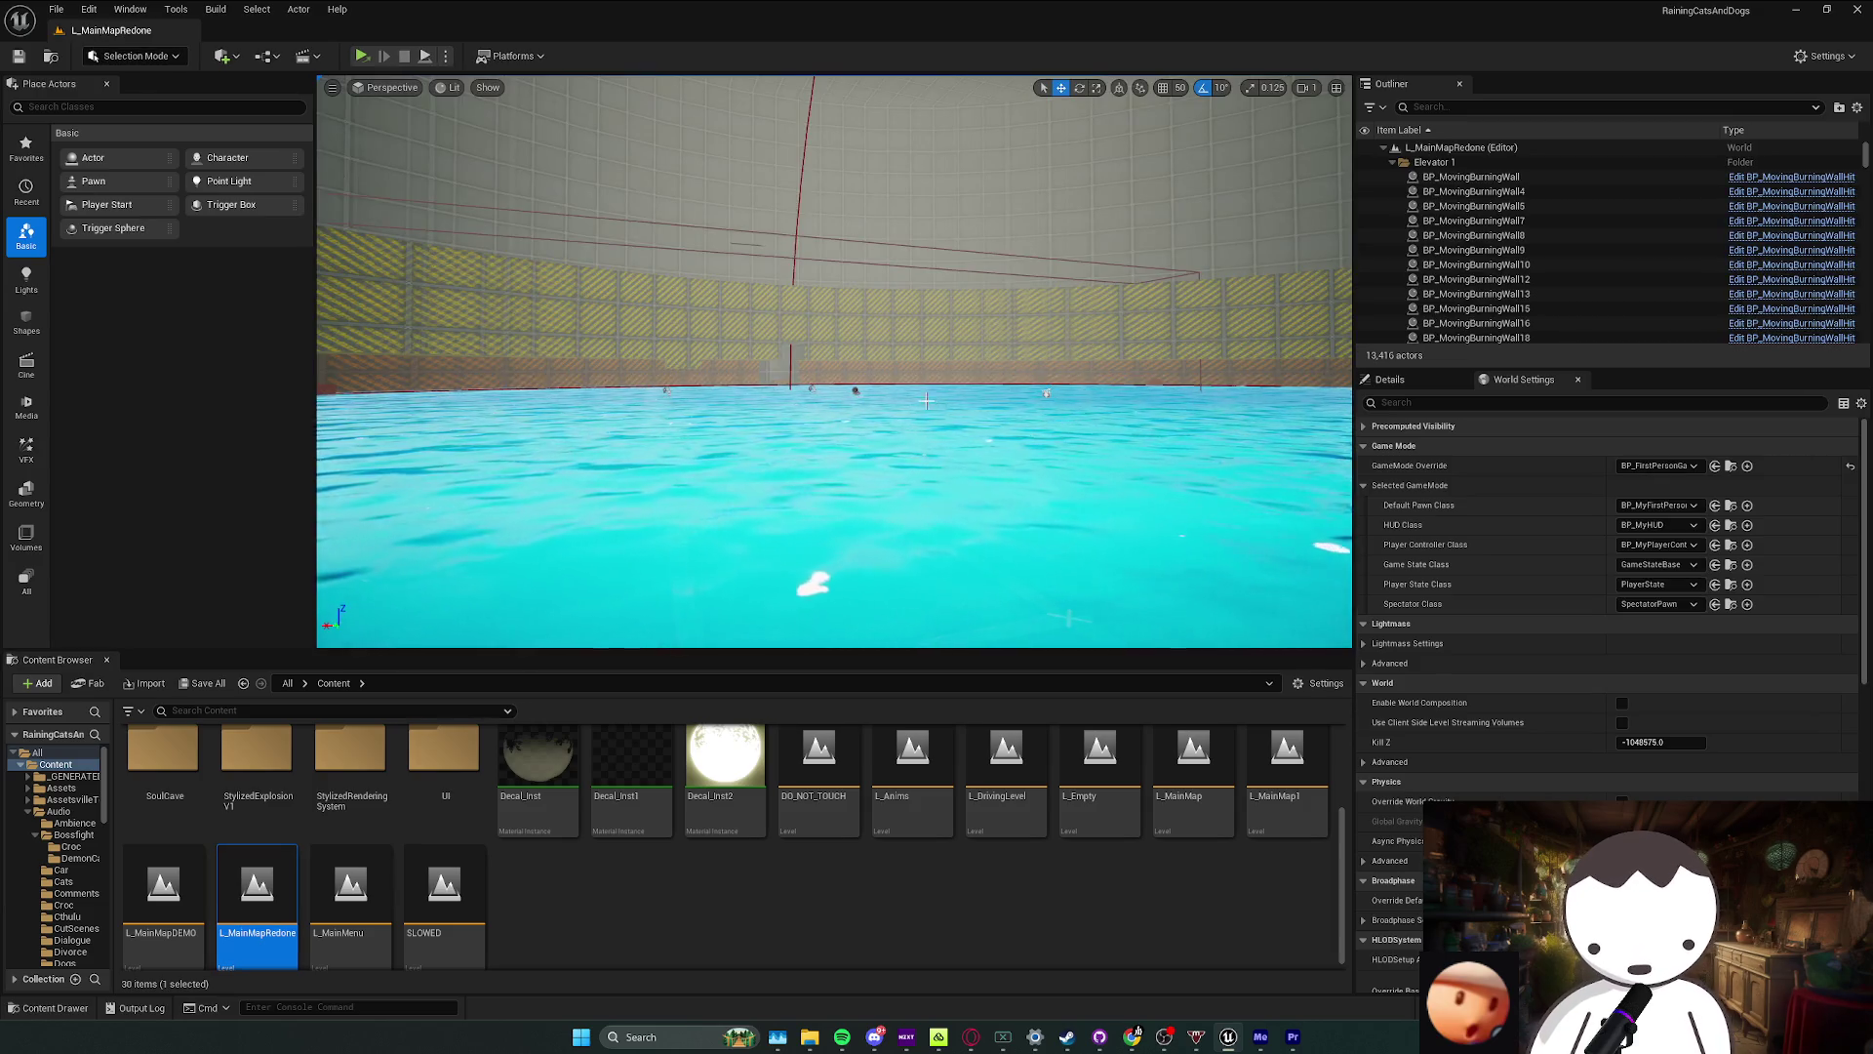
# Step: Fly the camera into the metal corridor and start Play-in-Editor with Alt+P
pyautogui.moveTo(949, 414)
pyautogui.mouseDown()
pyautogui.moveTo(950, 361)
pyautogui.moveTo(917, 312)
pyautogui.moveTo(952, 327)
pyautogui.moveTo(937, 322)
pyautogui.mouseUp()
pyautogui.click(447, 58)
pyautogui.click(693, 293)
pyautogui.hotkey('alt', 'p')
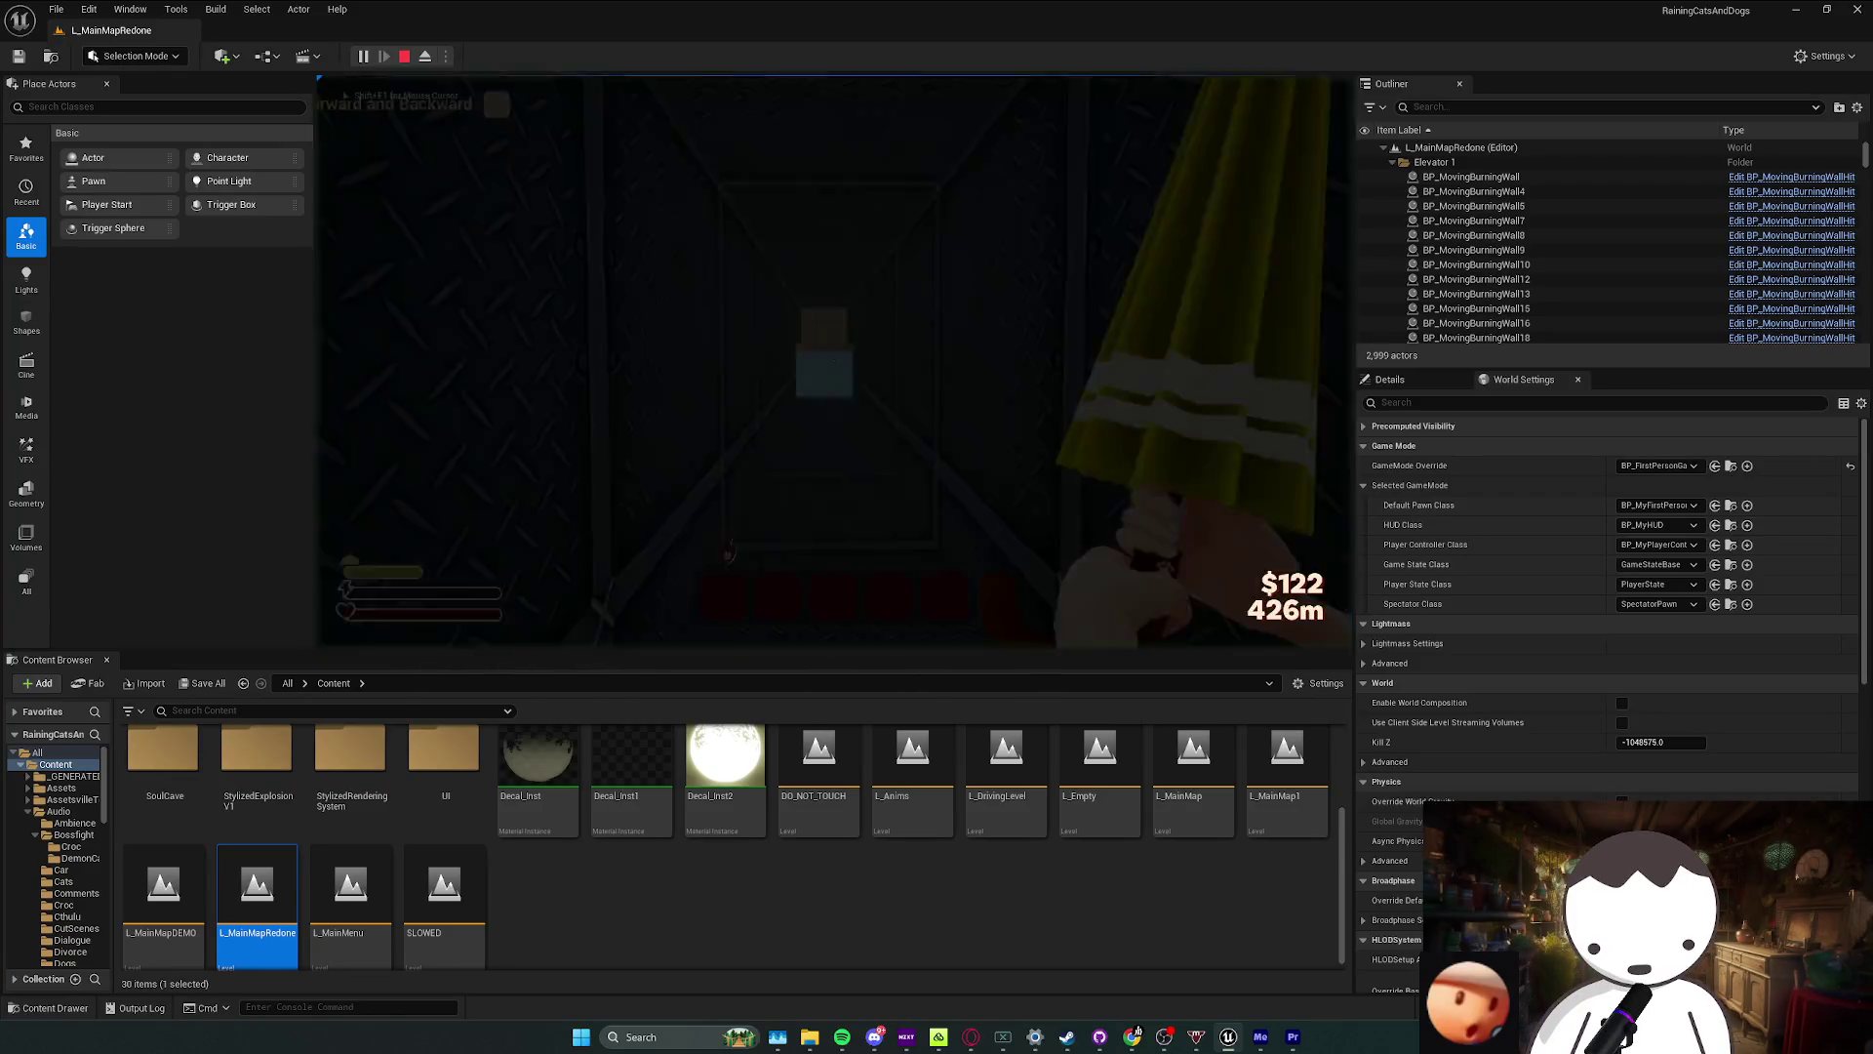
# Step: Move the character into the water arena, strafing, jumping and crouching
pyautogui.press('w')
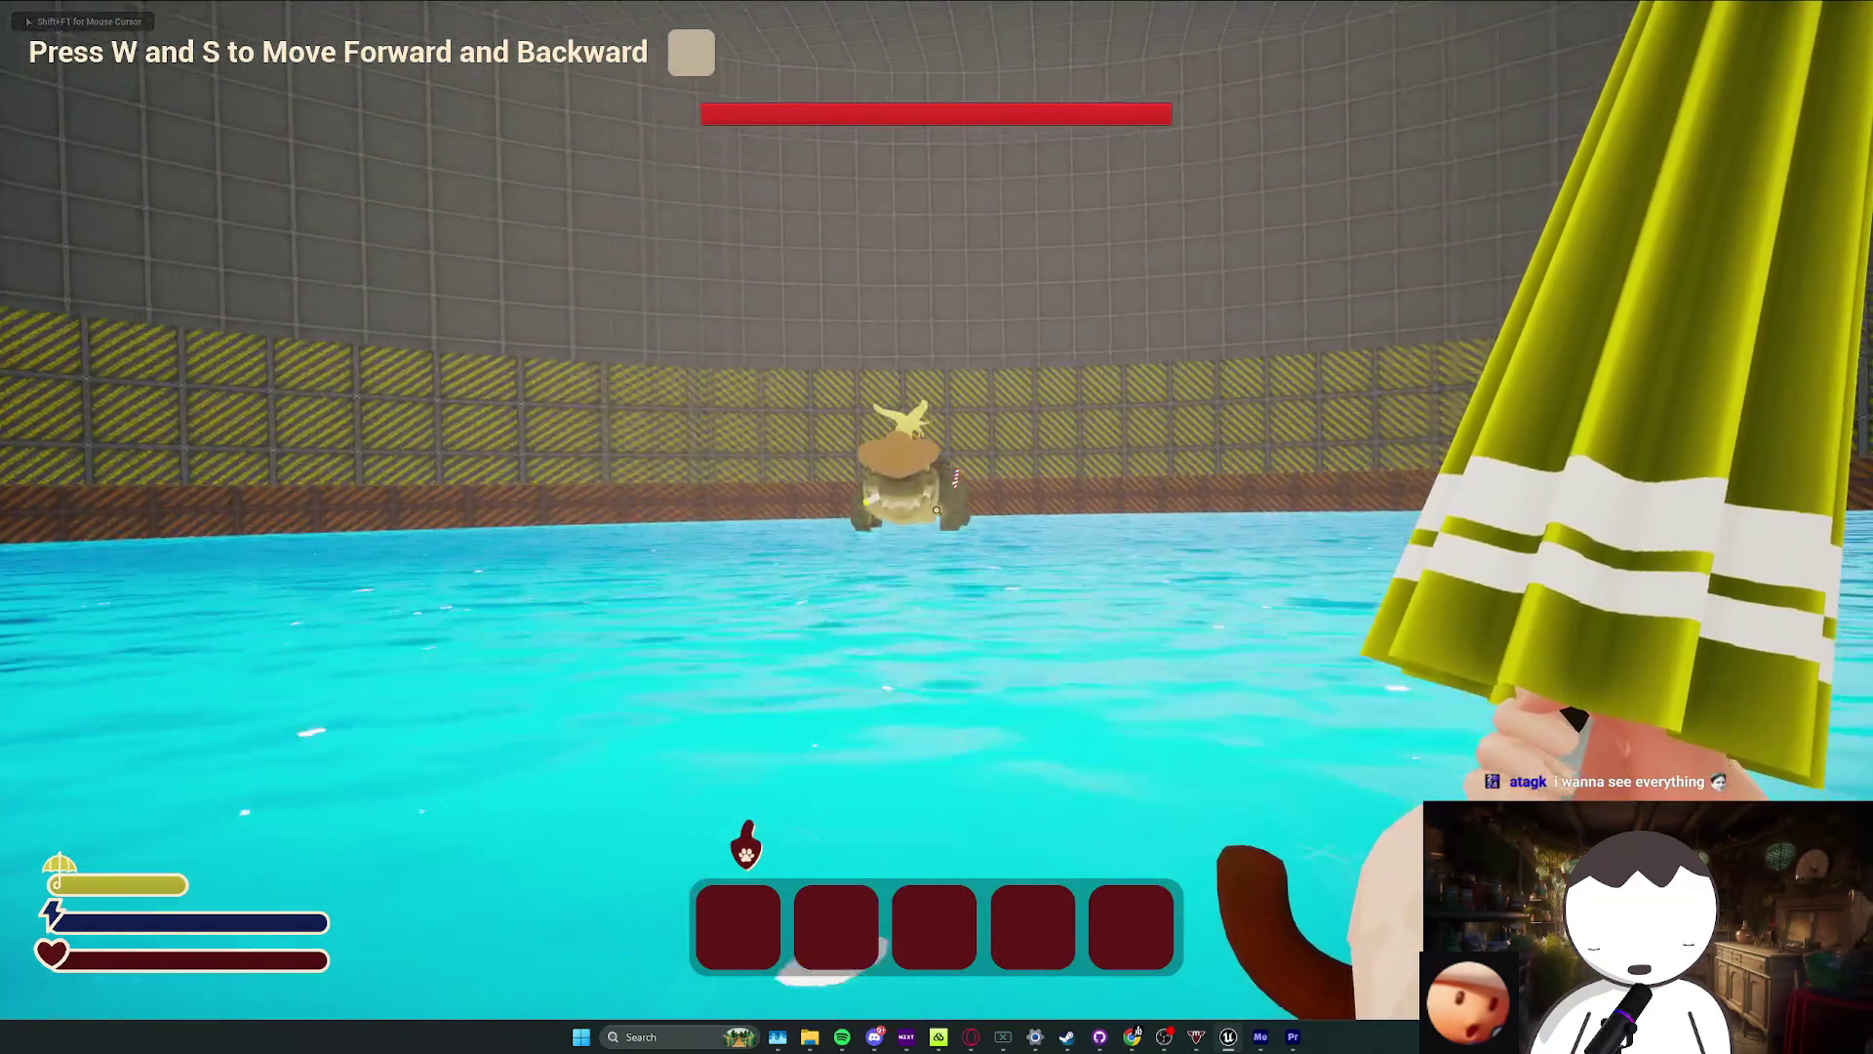
pyautogui.press('s')
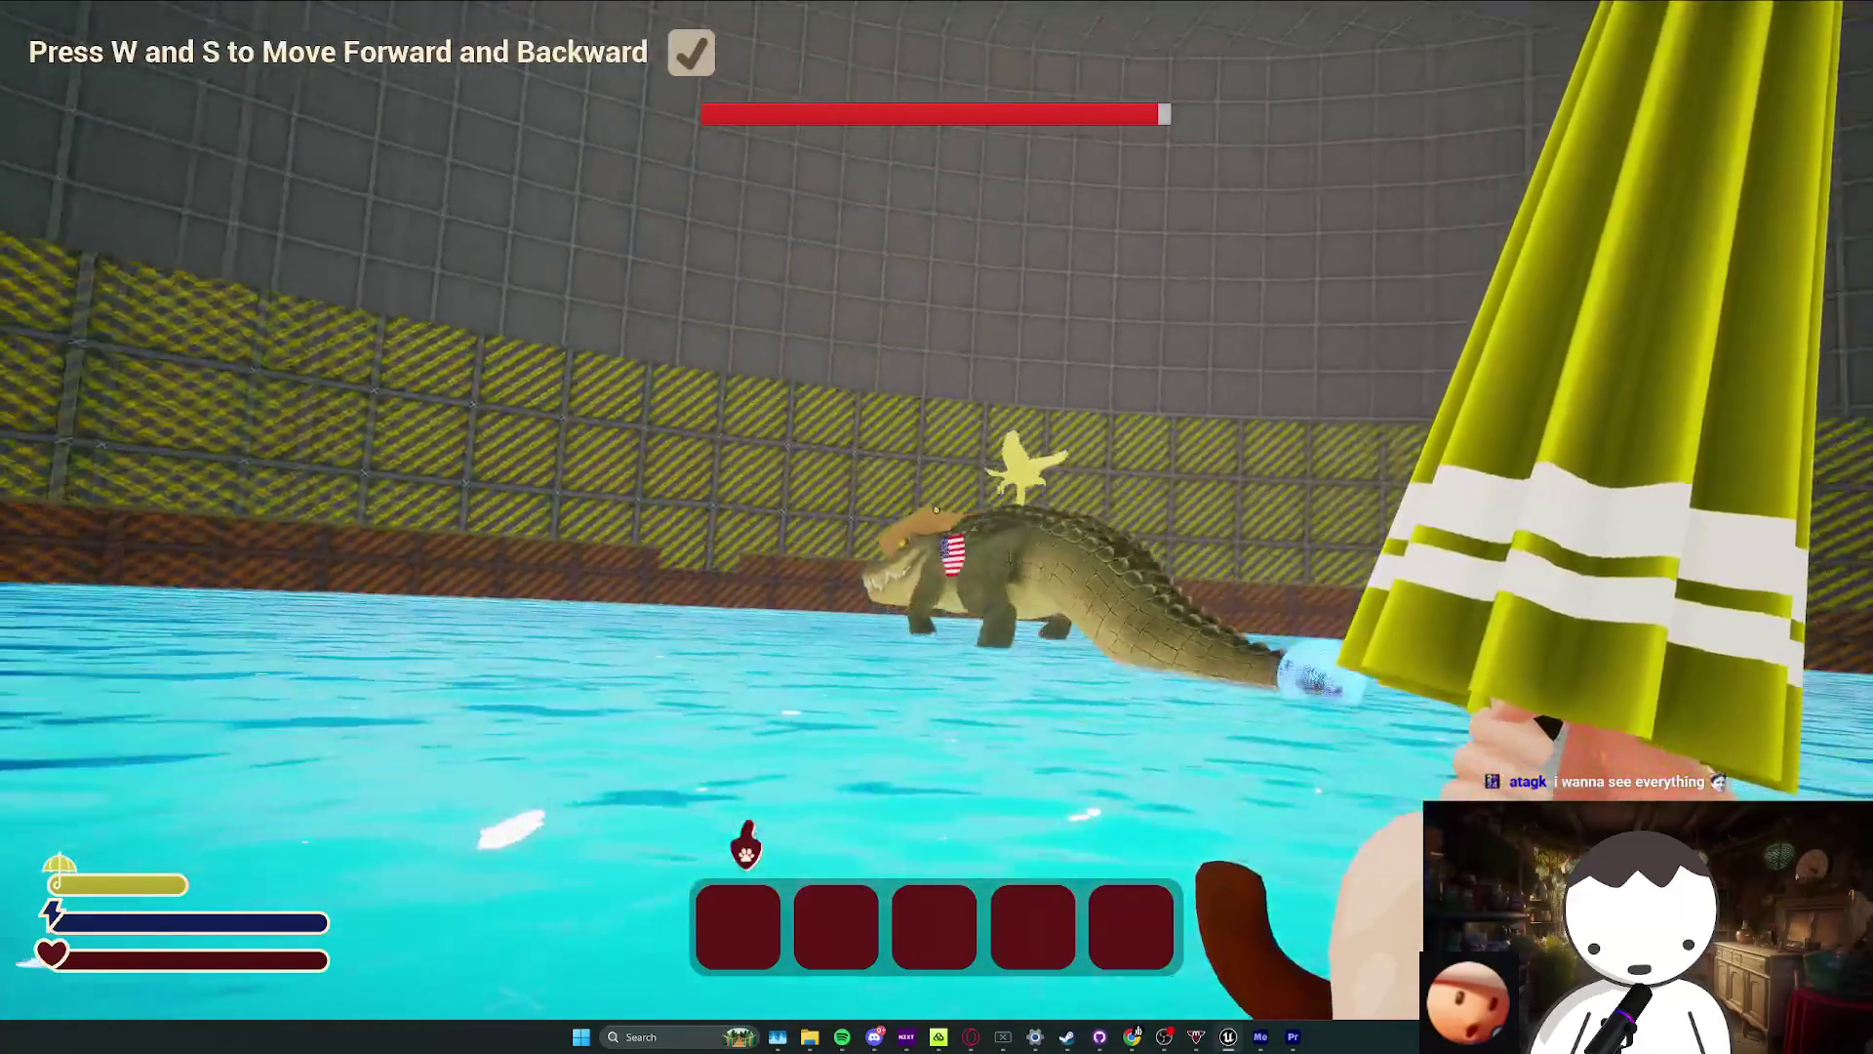
pyautogui.press('d')
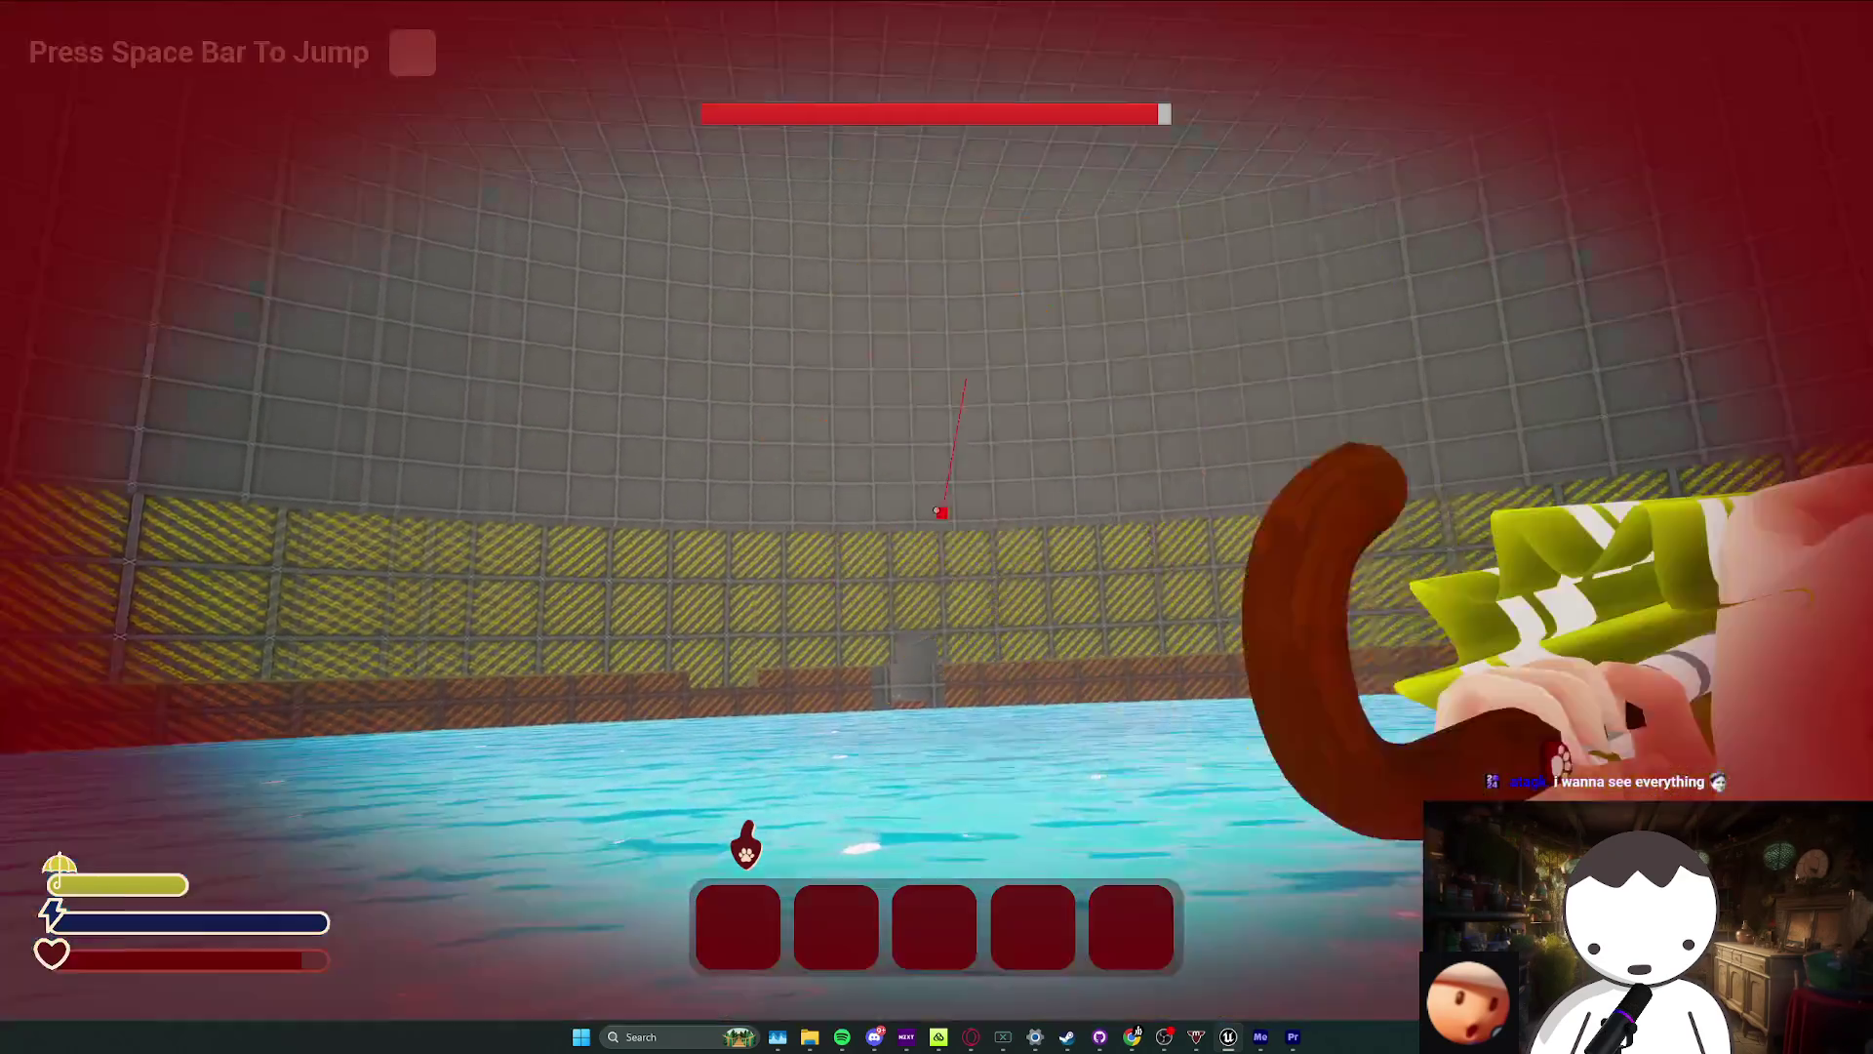
pyautogui.press('space')
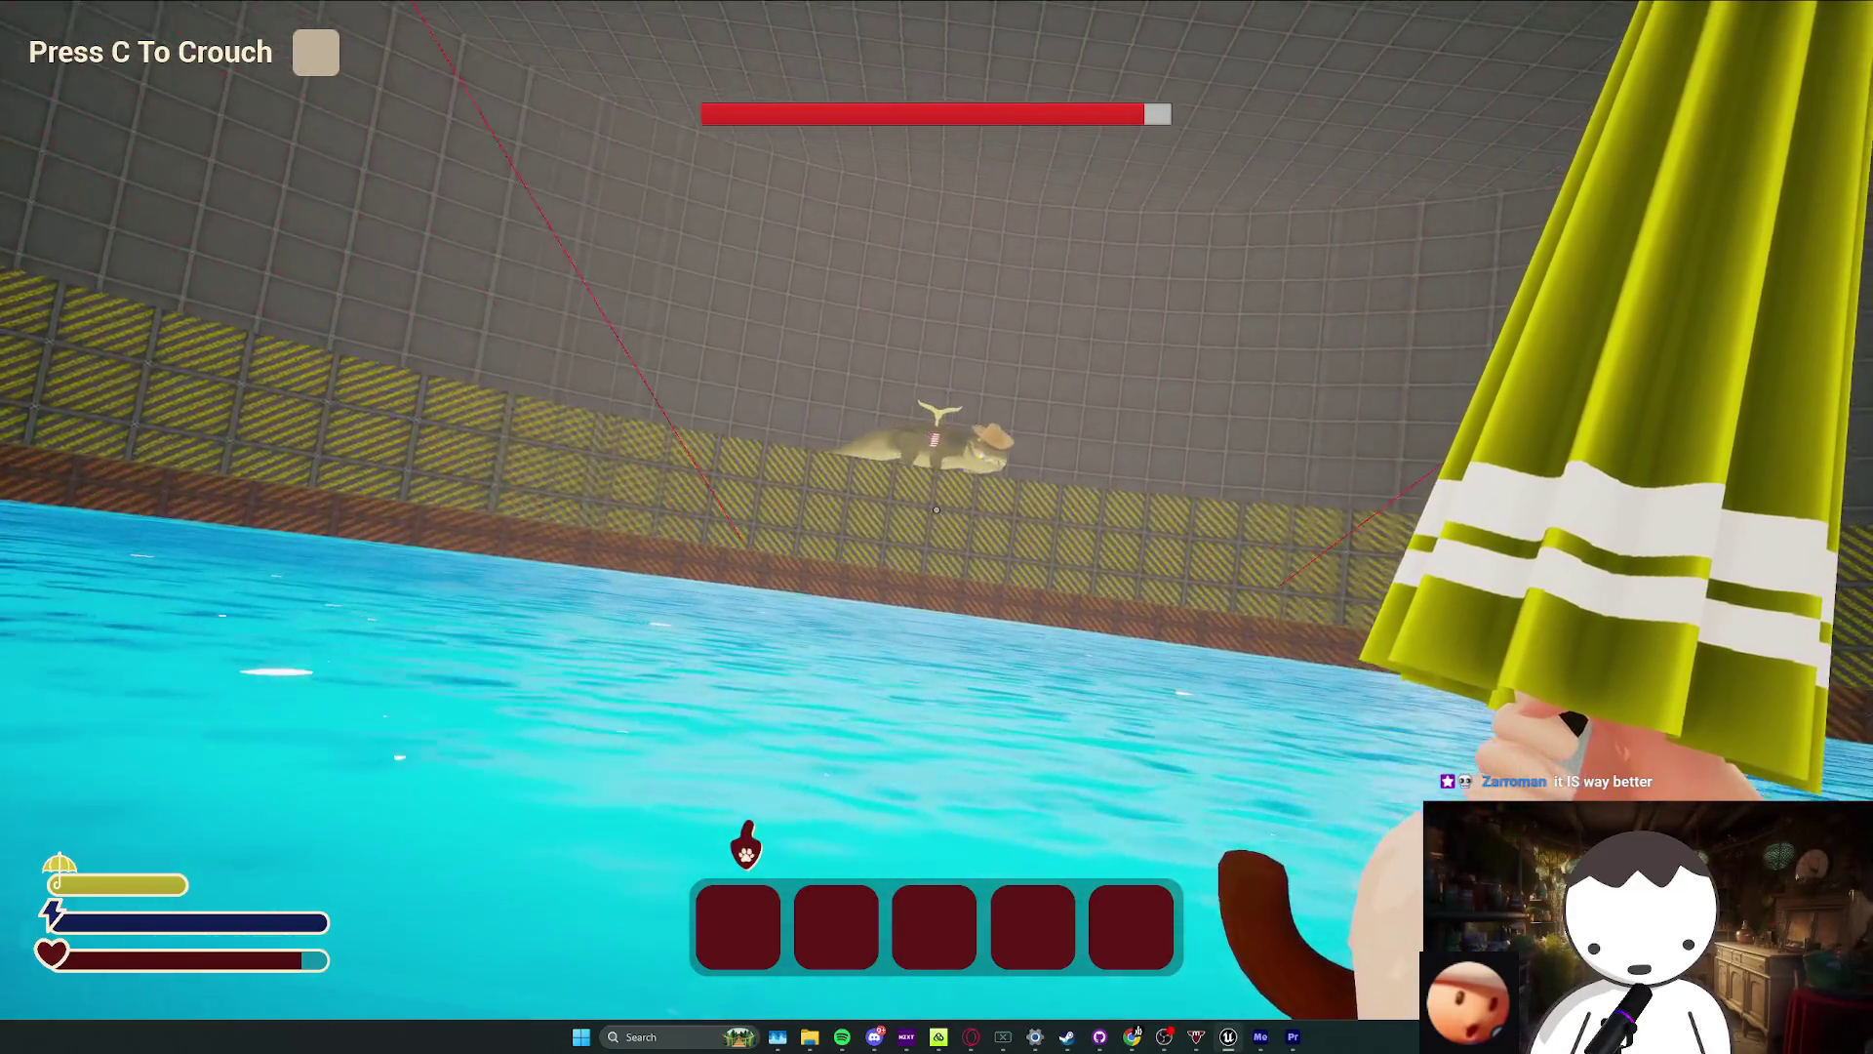
pyautogui.press('c')
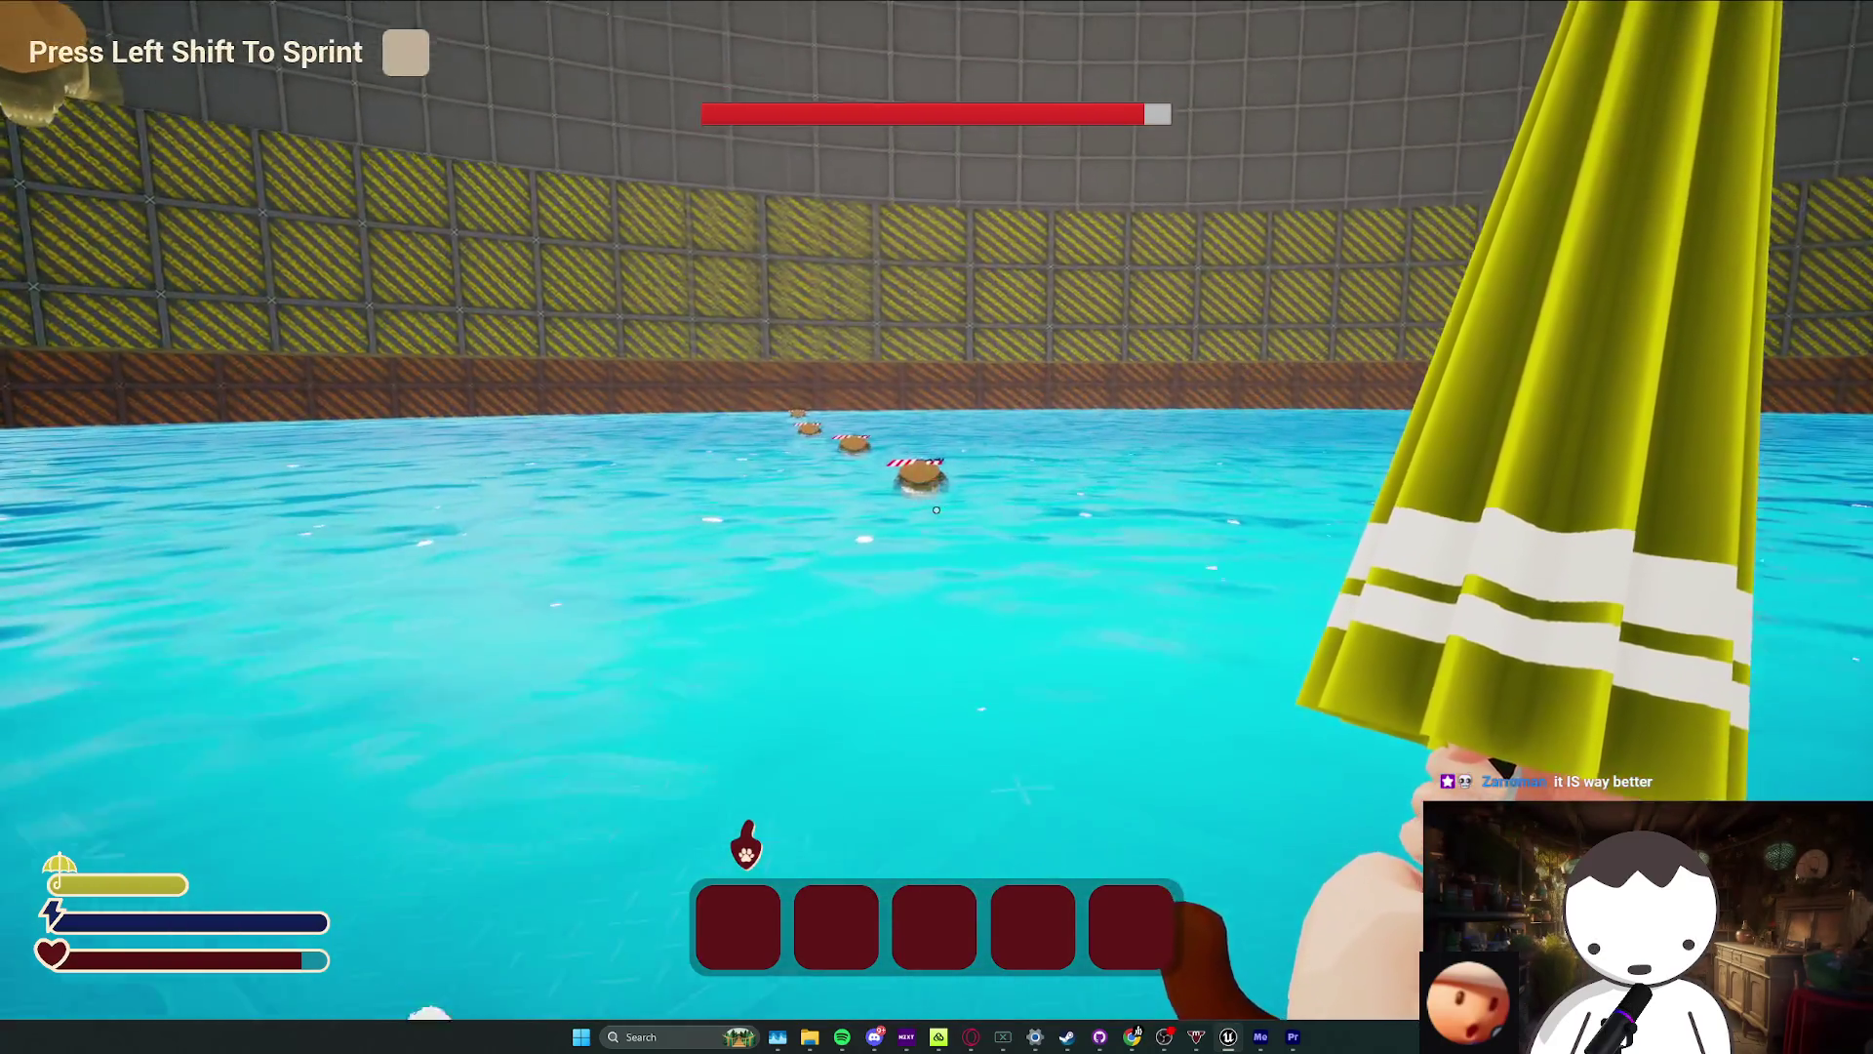
# Step: Fight the flag-wearing crocodiles and the crocodile boss with umbrella attacks
pyautogui.click(936, 510)
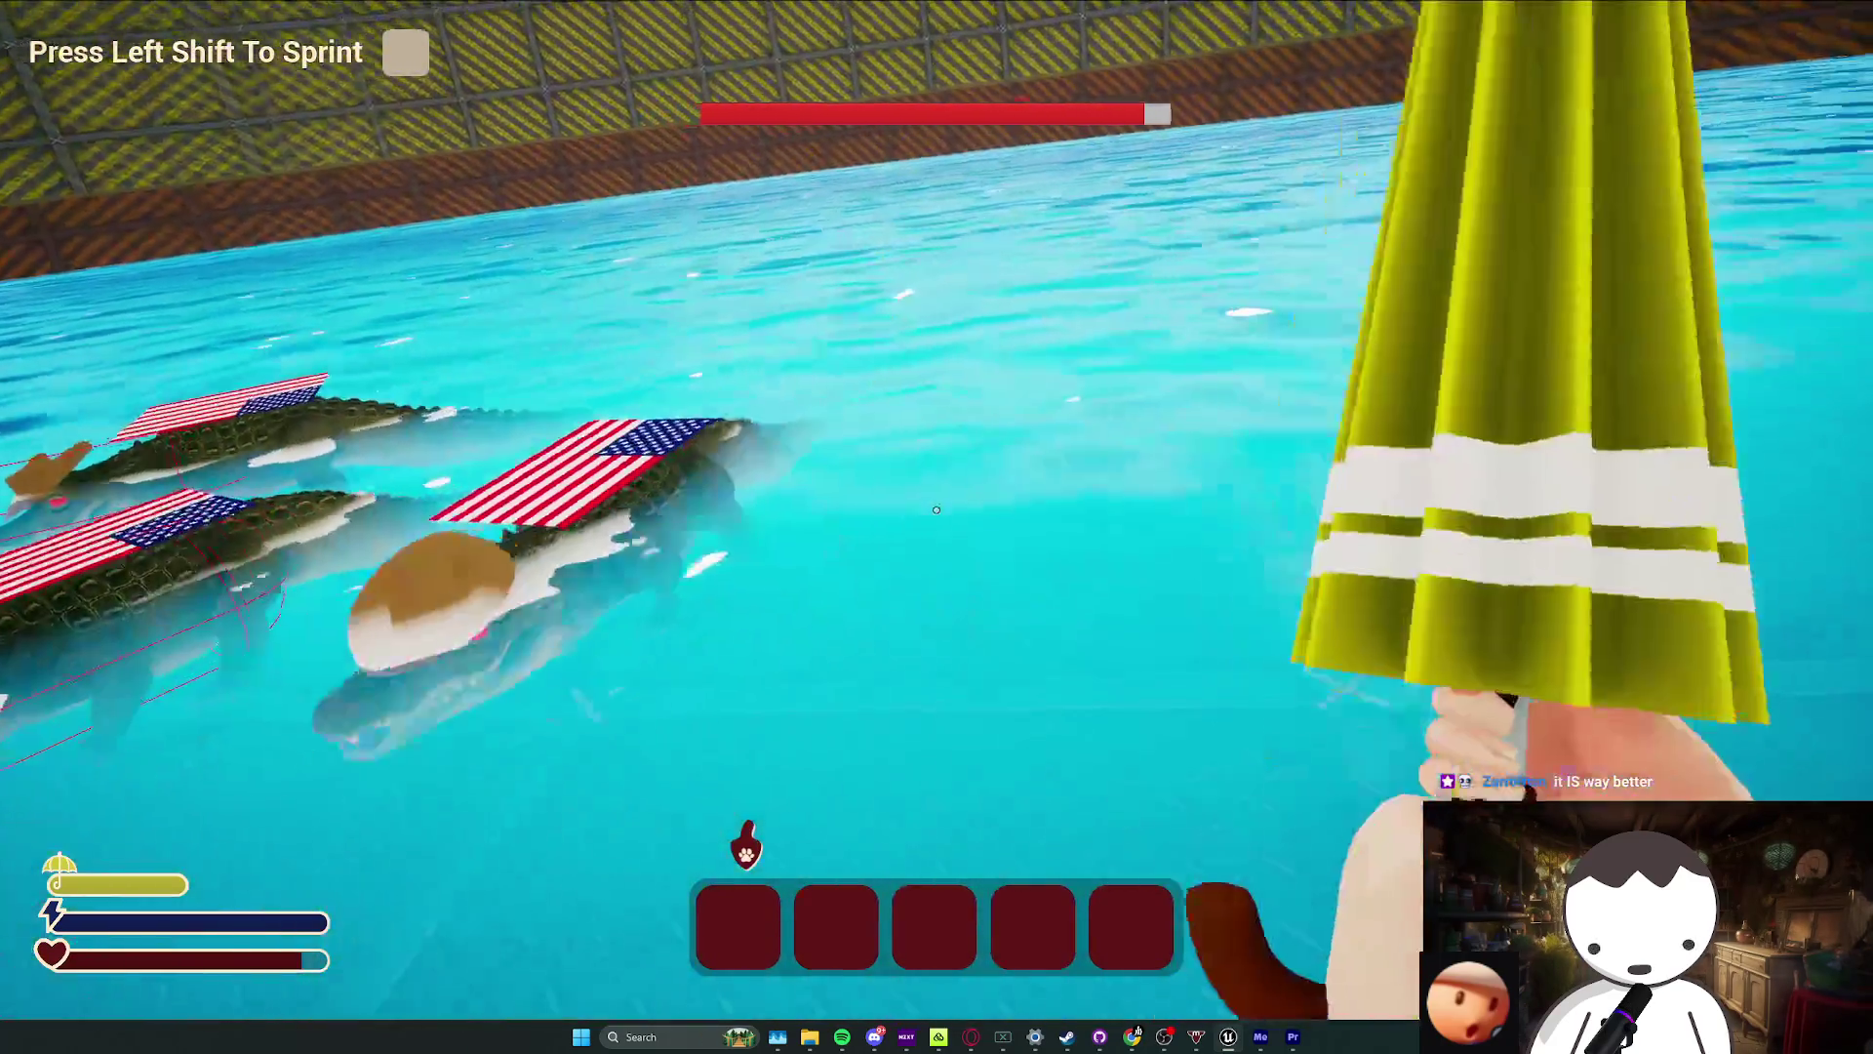
pyautogui.click(935, 509)
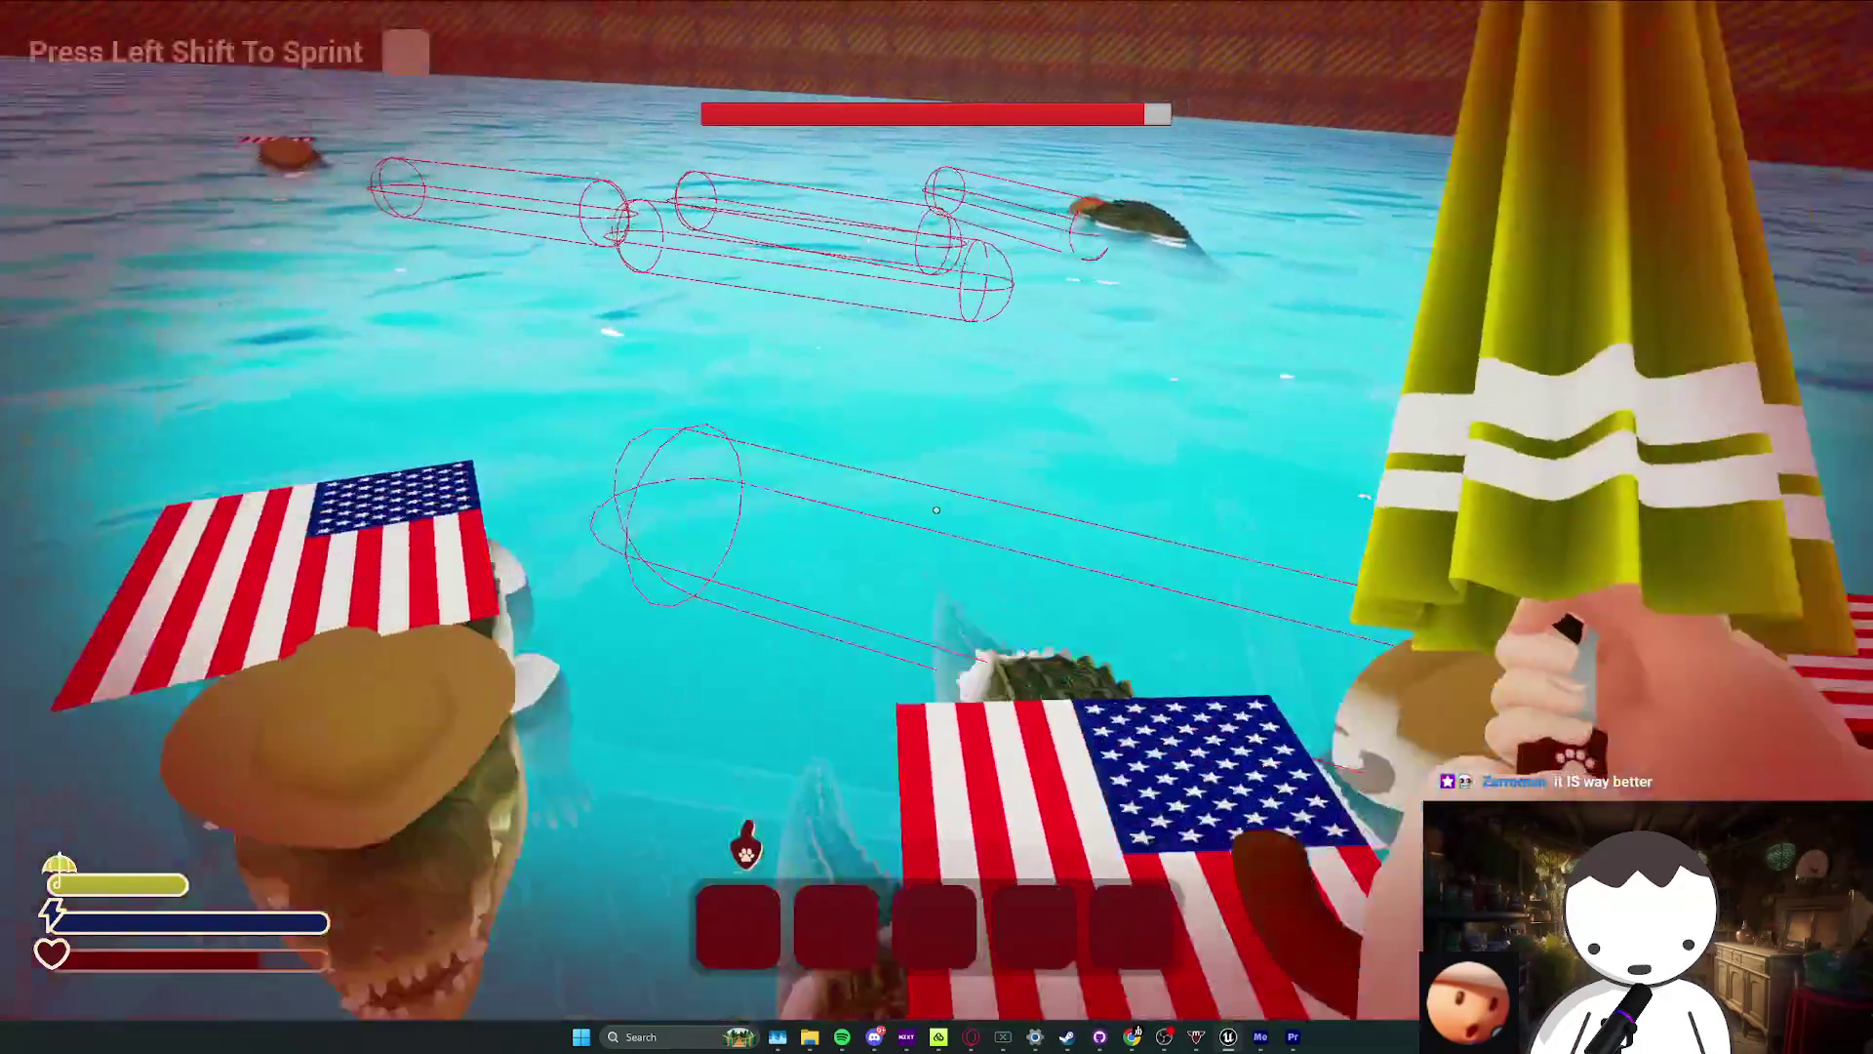
pyautogui.click(936, 510)
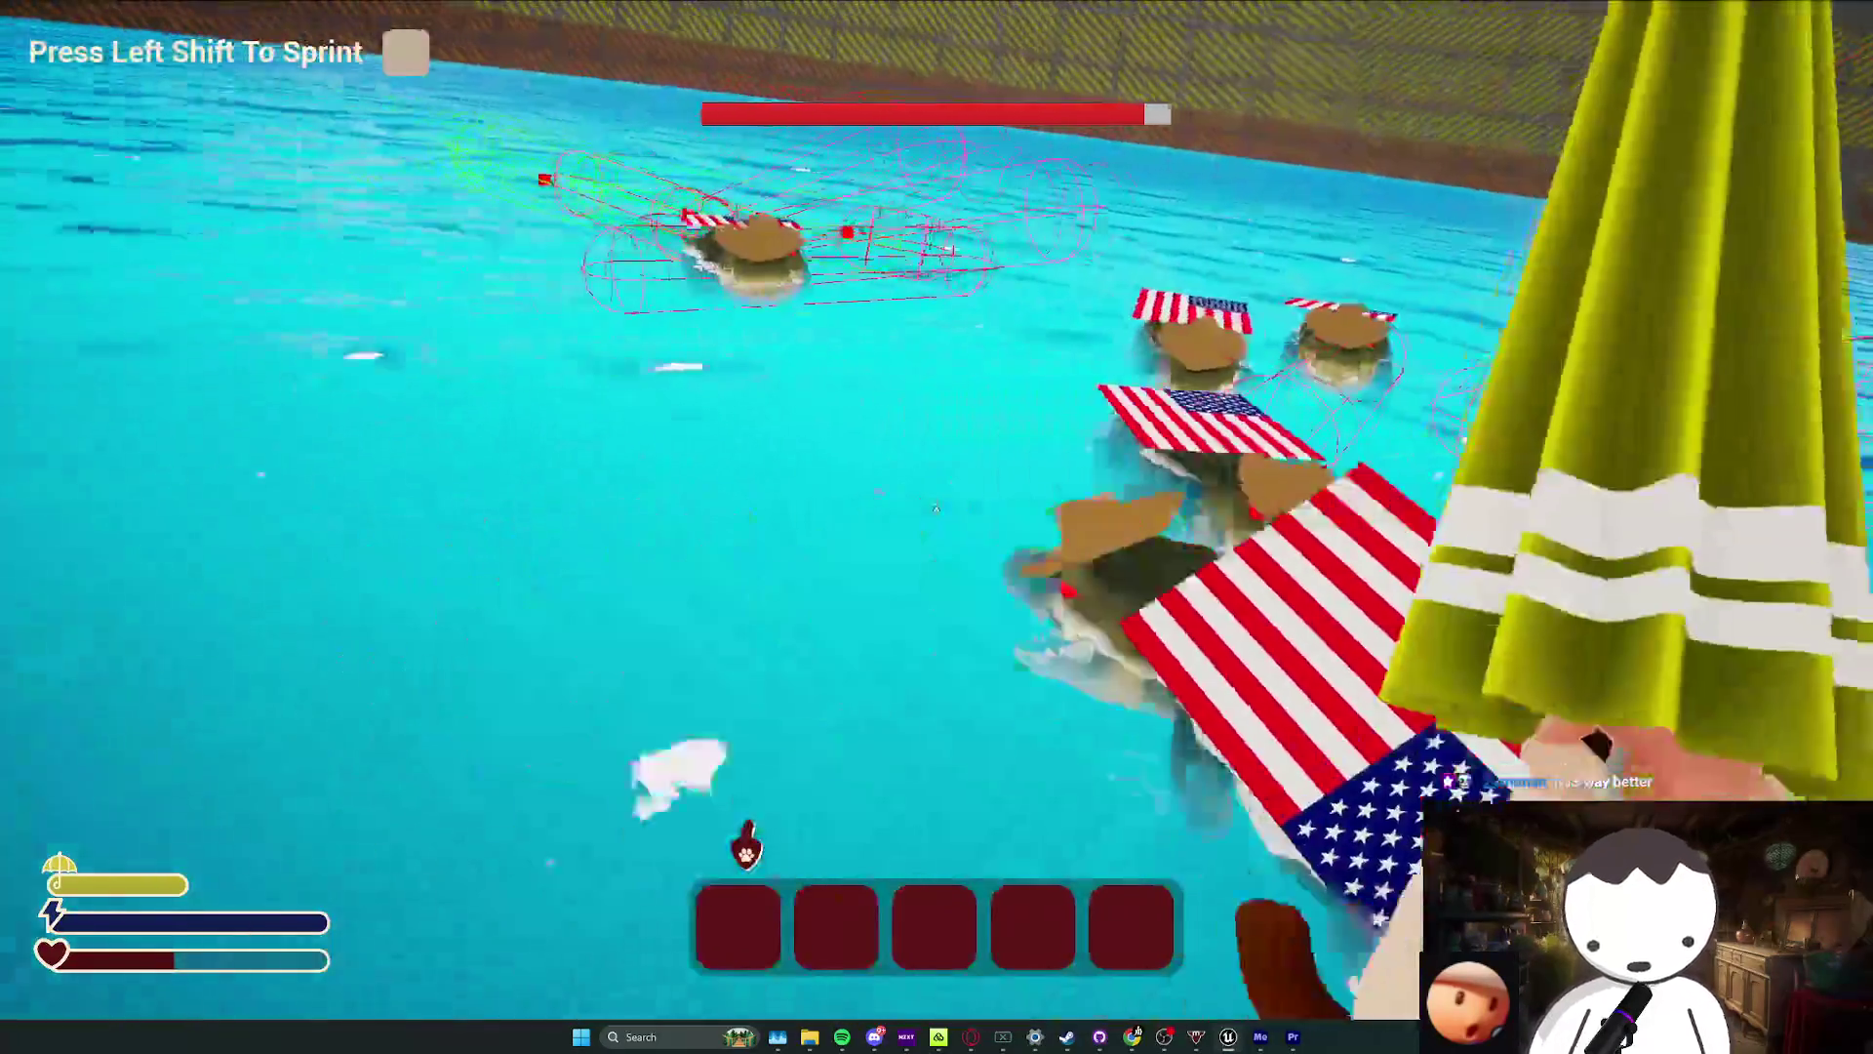
pyautogui.click(935, 509)
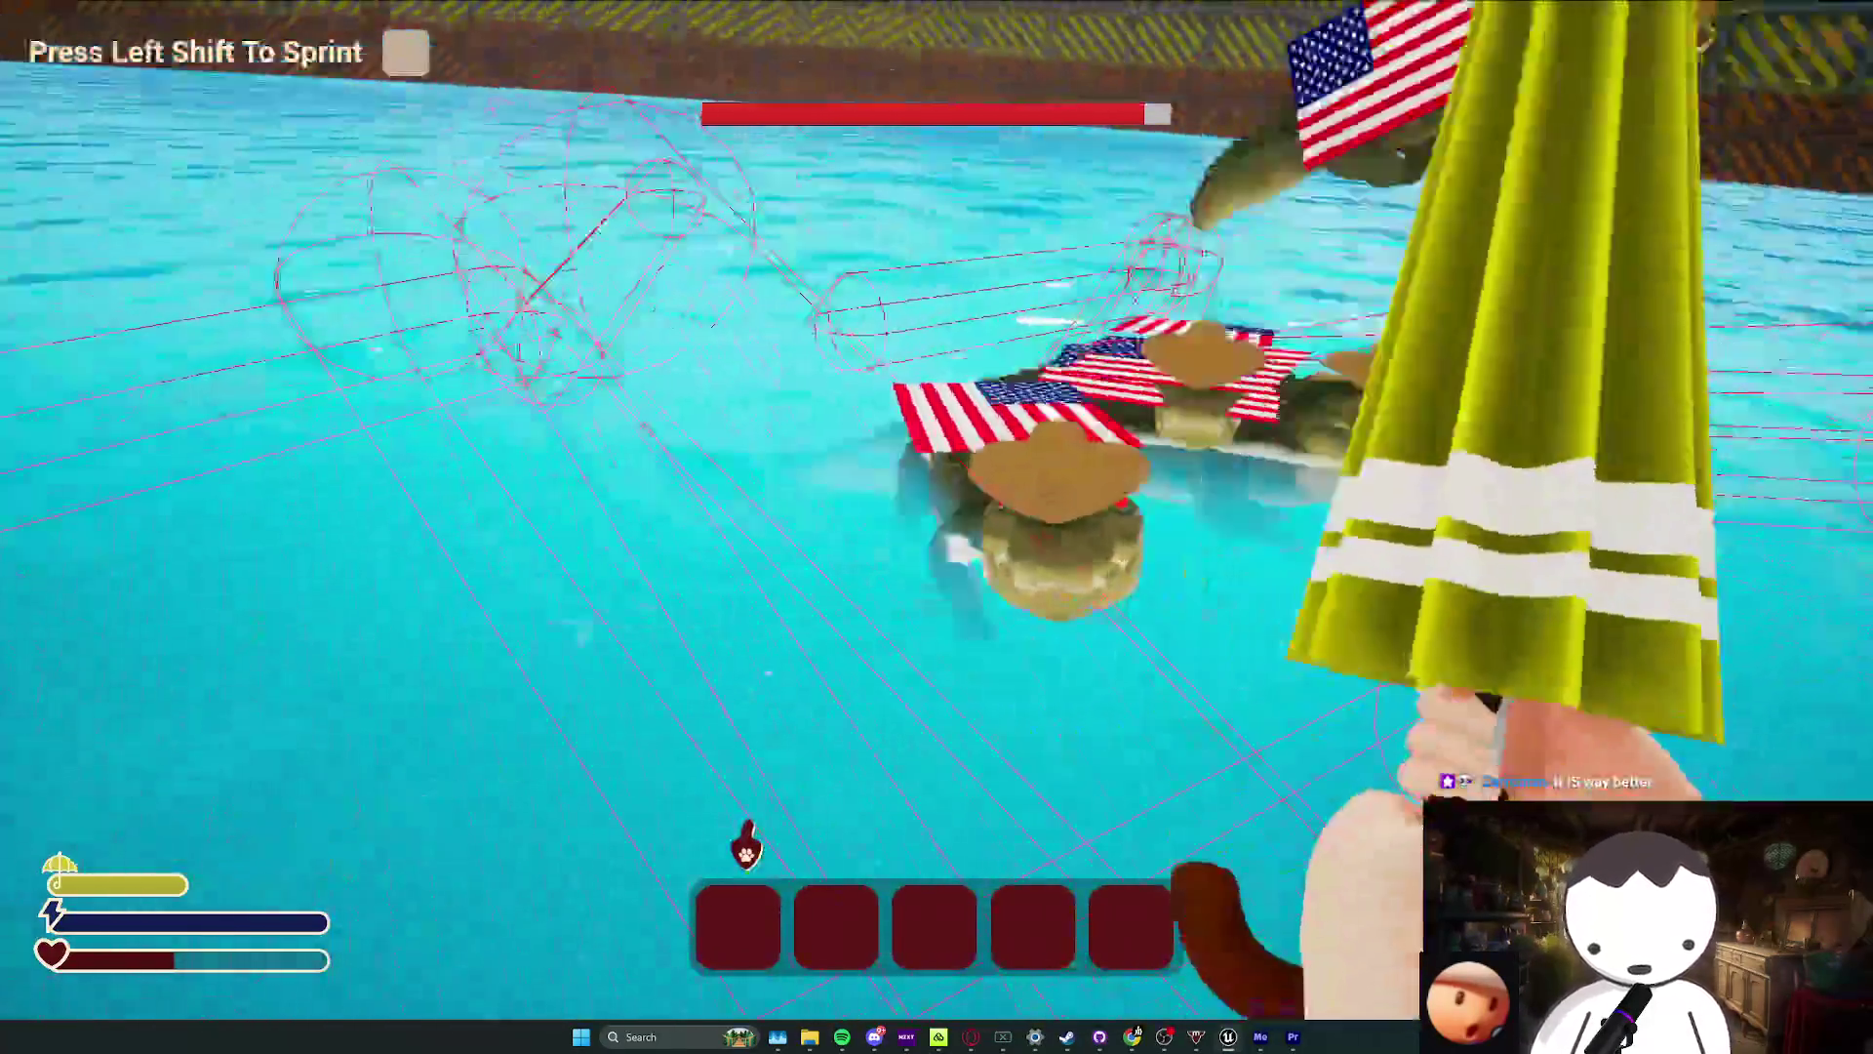
pyautogui.click(936, 509)
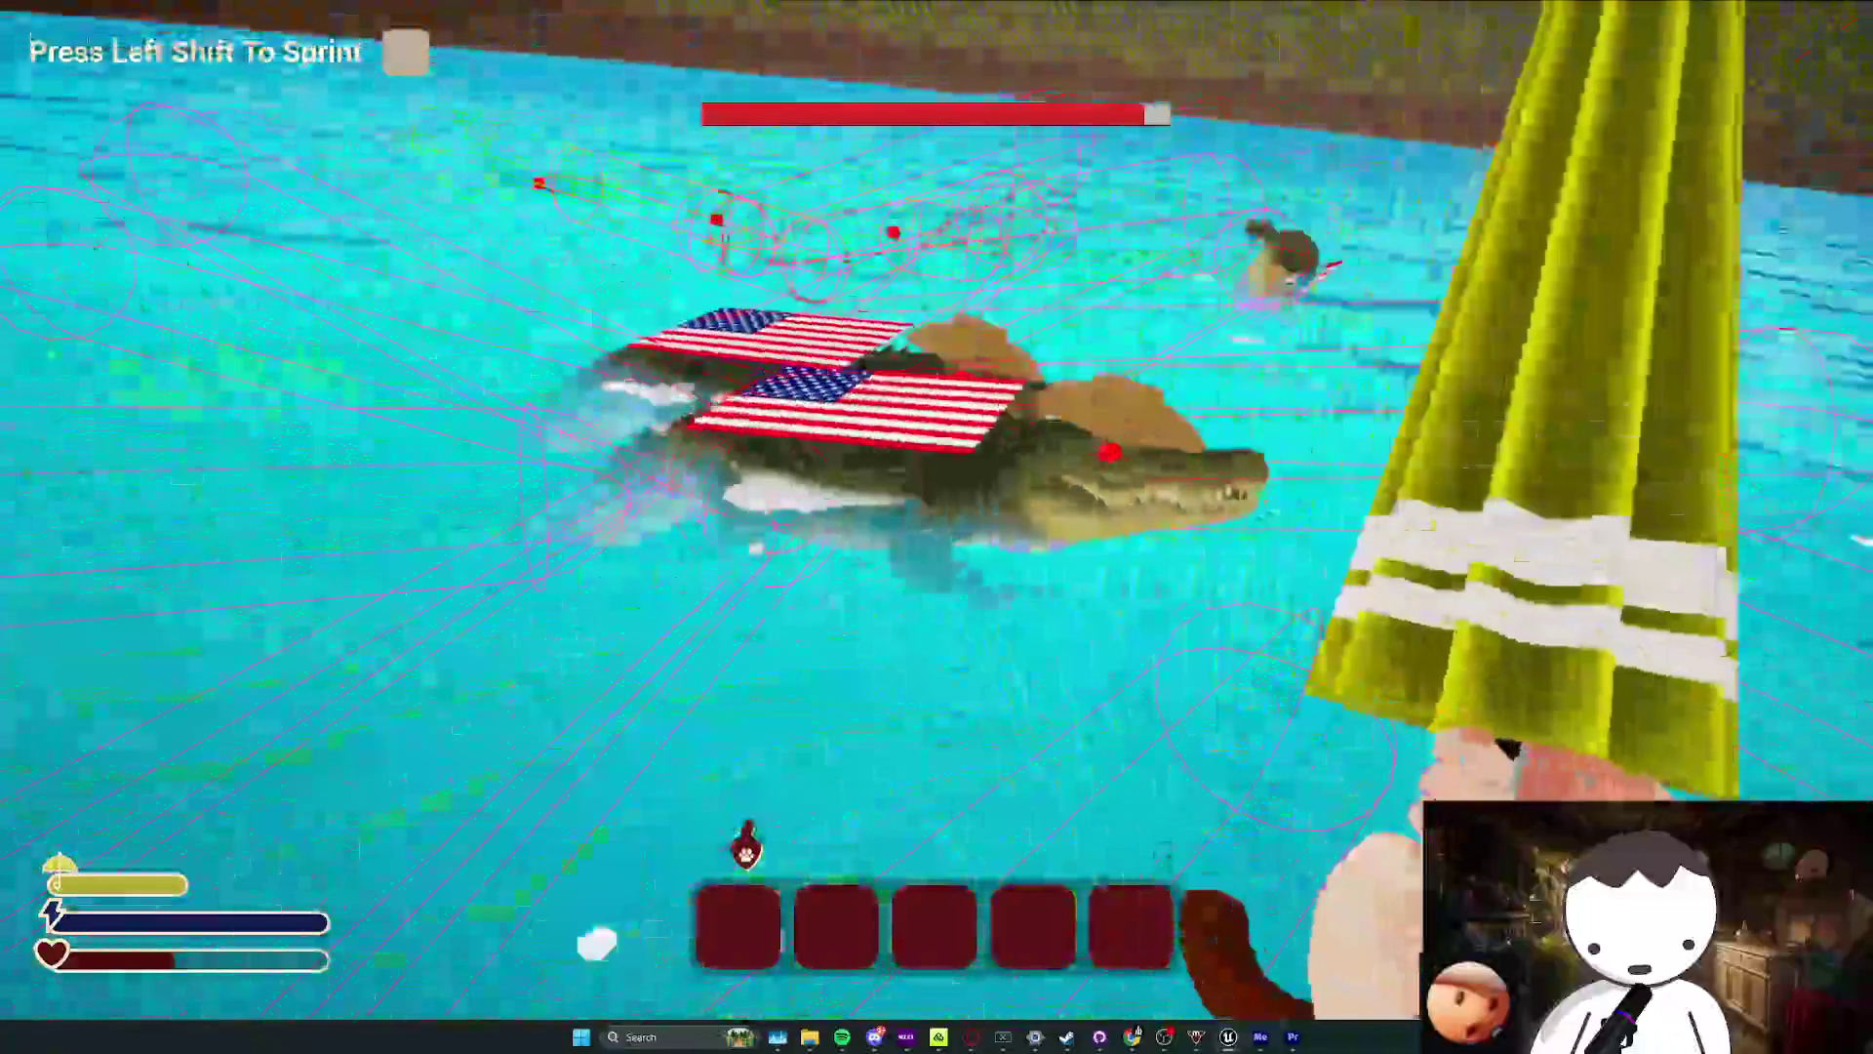
pyautogui.click(936, 509)
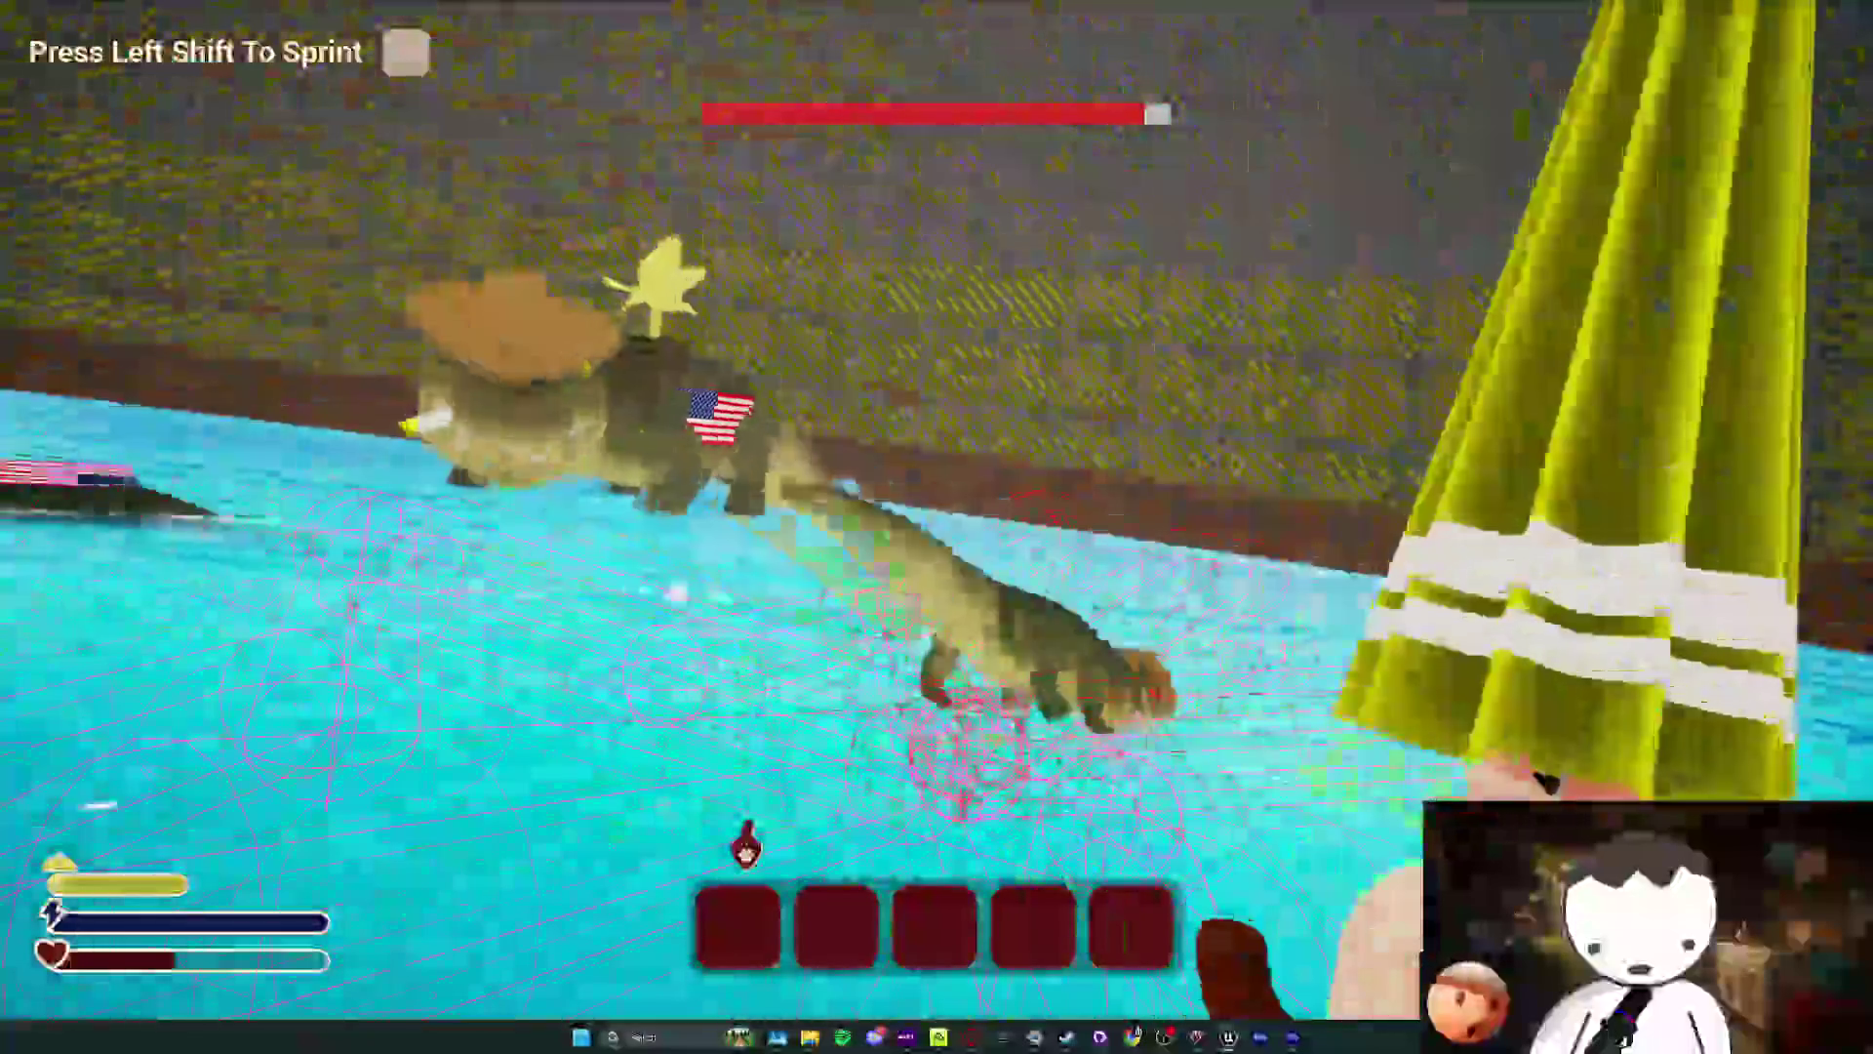
pyautogui.click(936, 509)
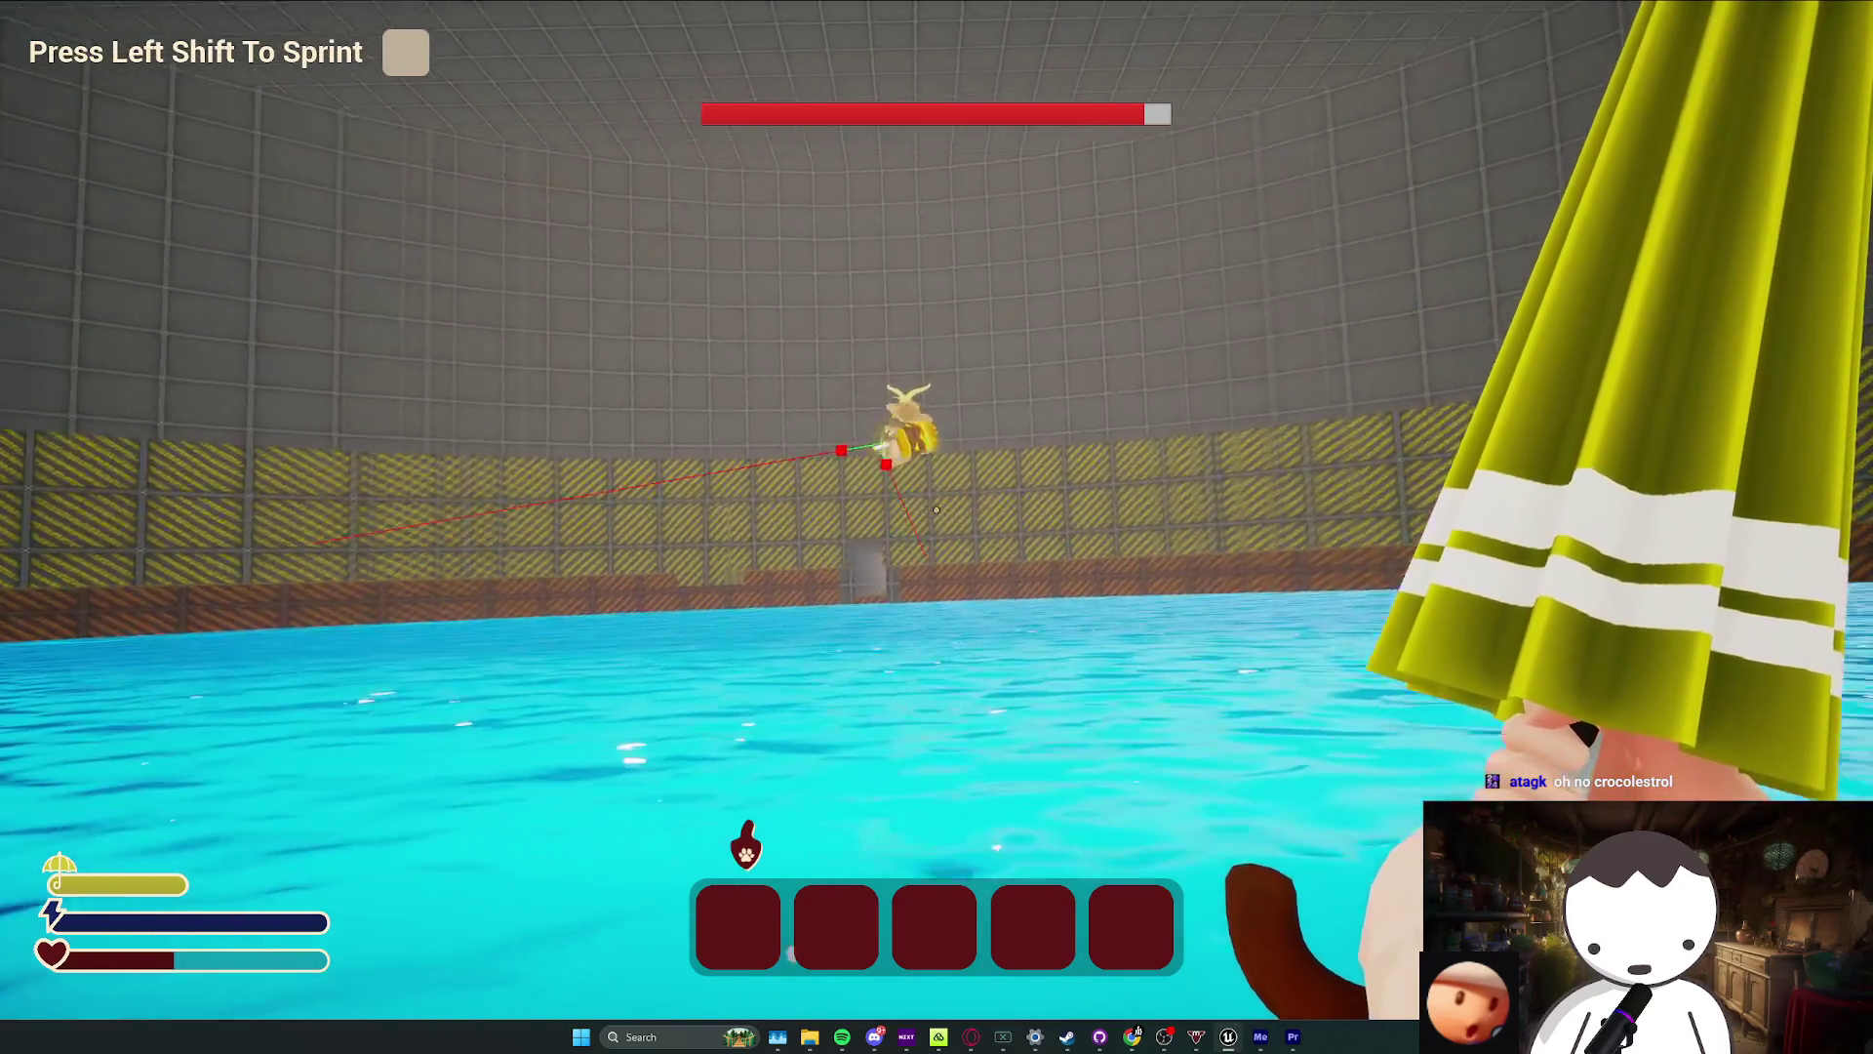
pyautogui.click(936, 510)
pyautogui.click(936, 509)
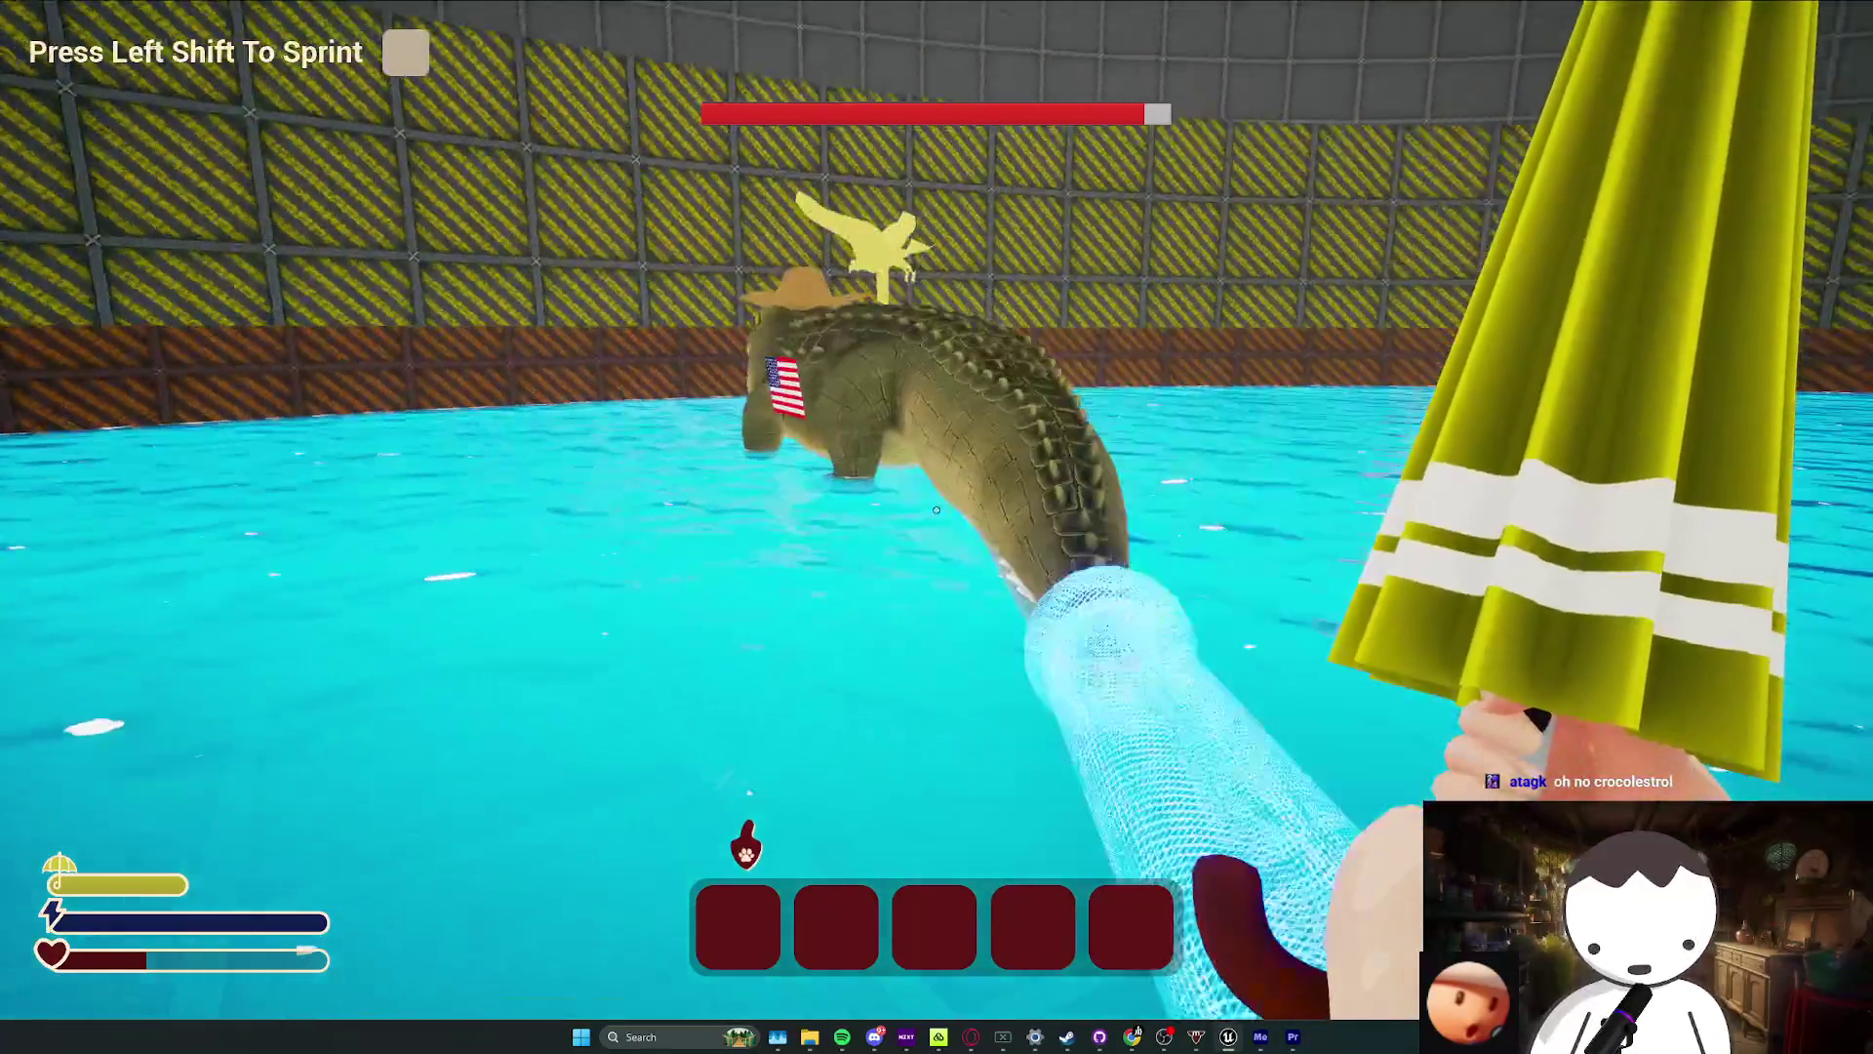
pyautogui.click(936, 509)
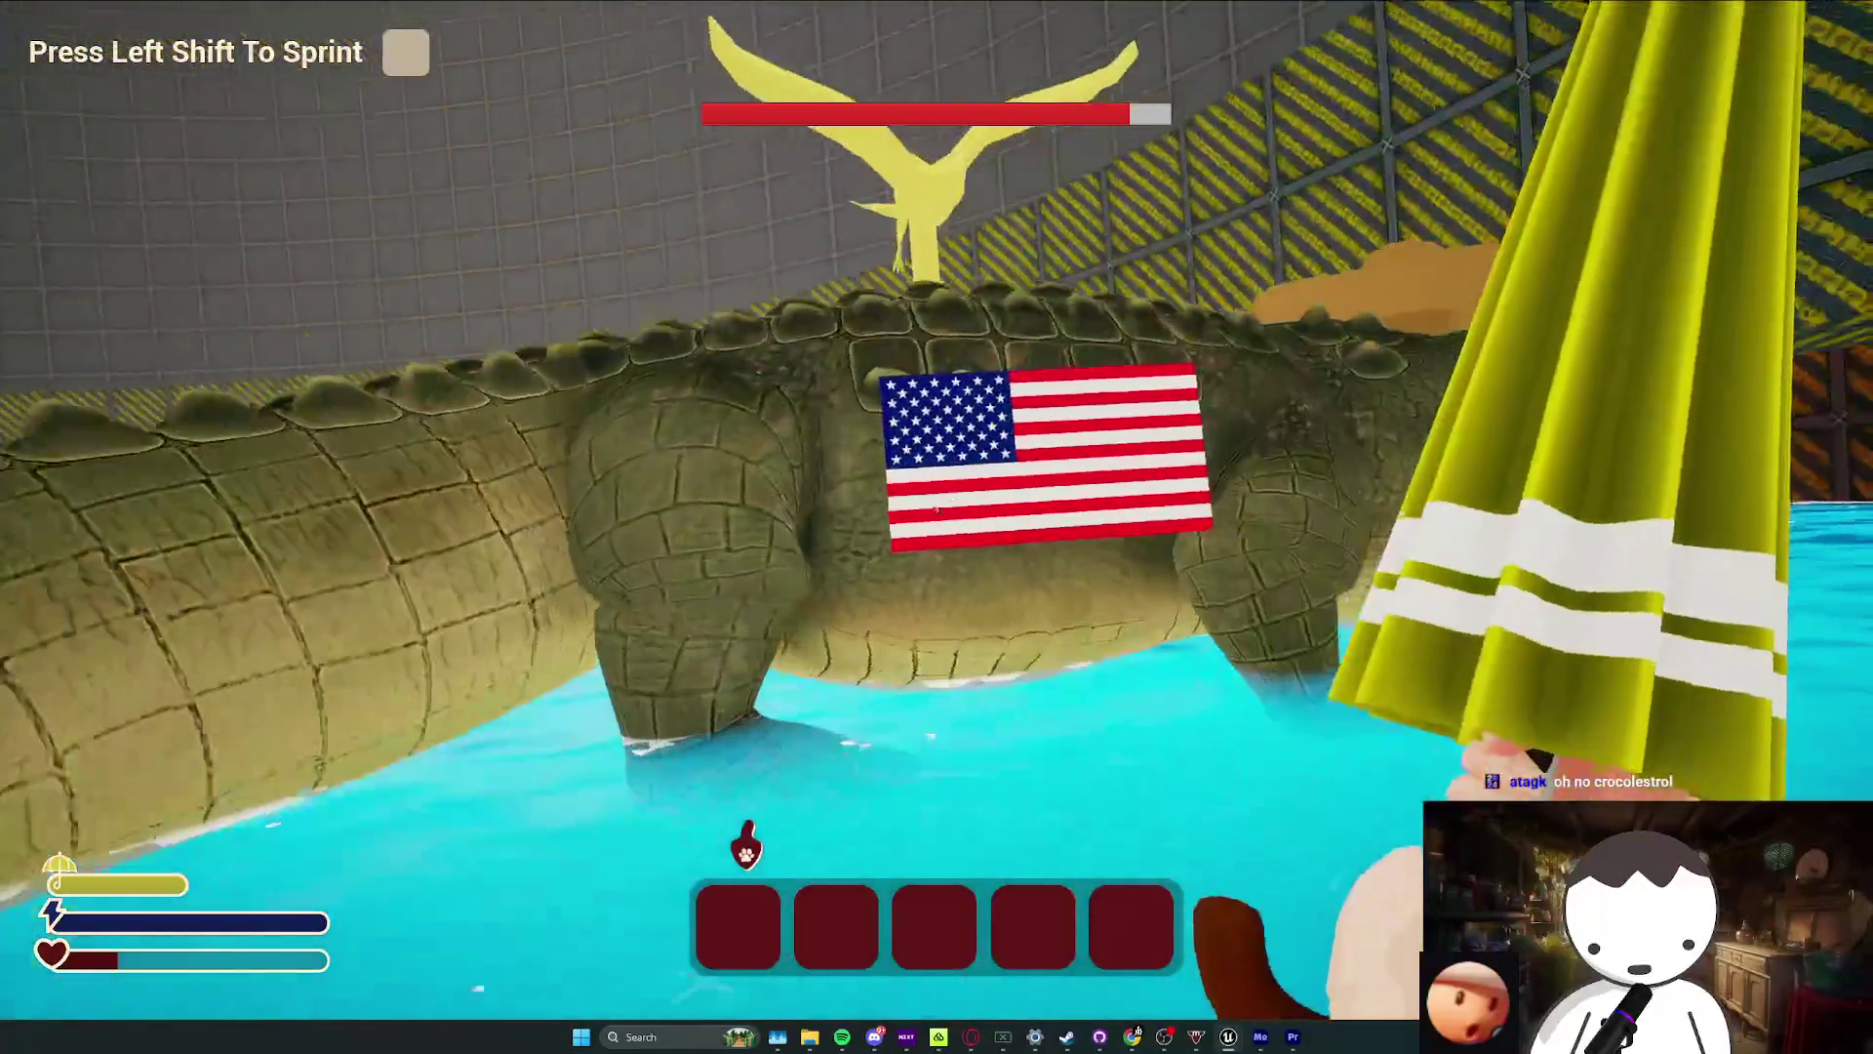
pyautogui.click(936, 509)
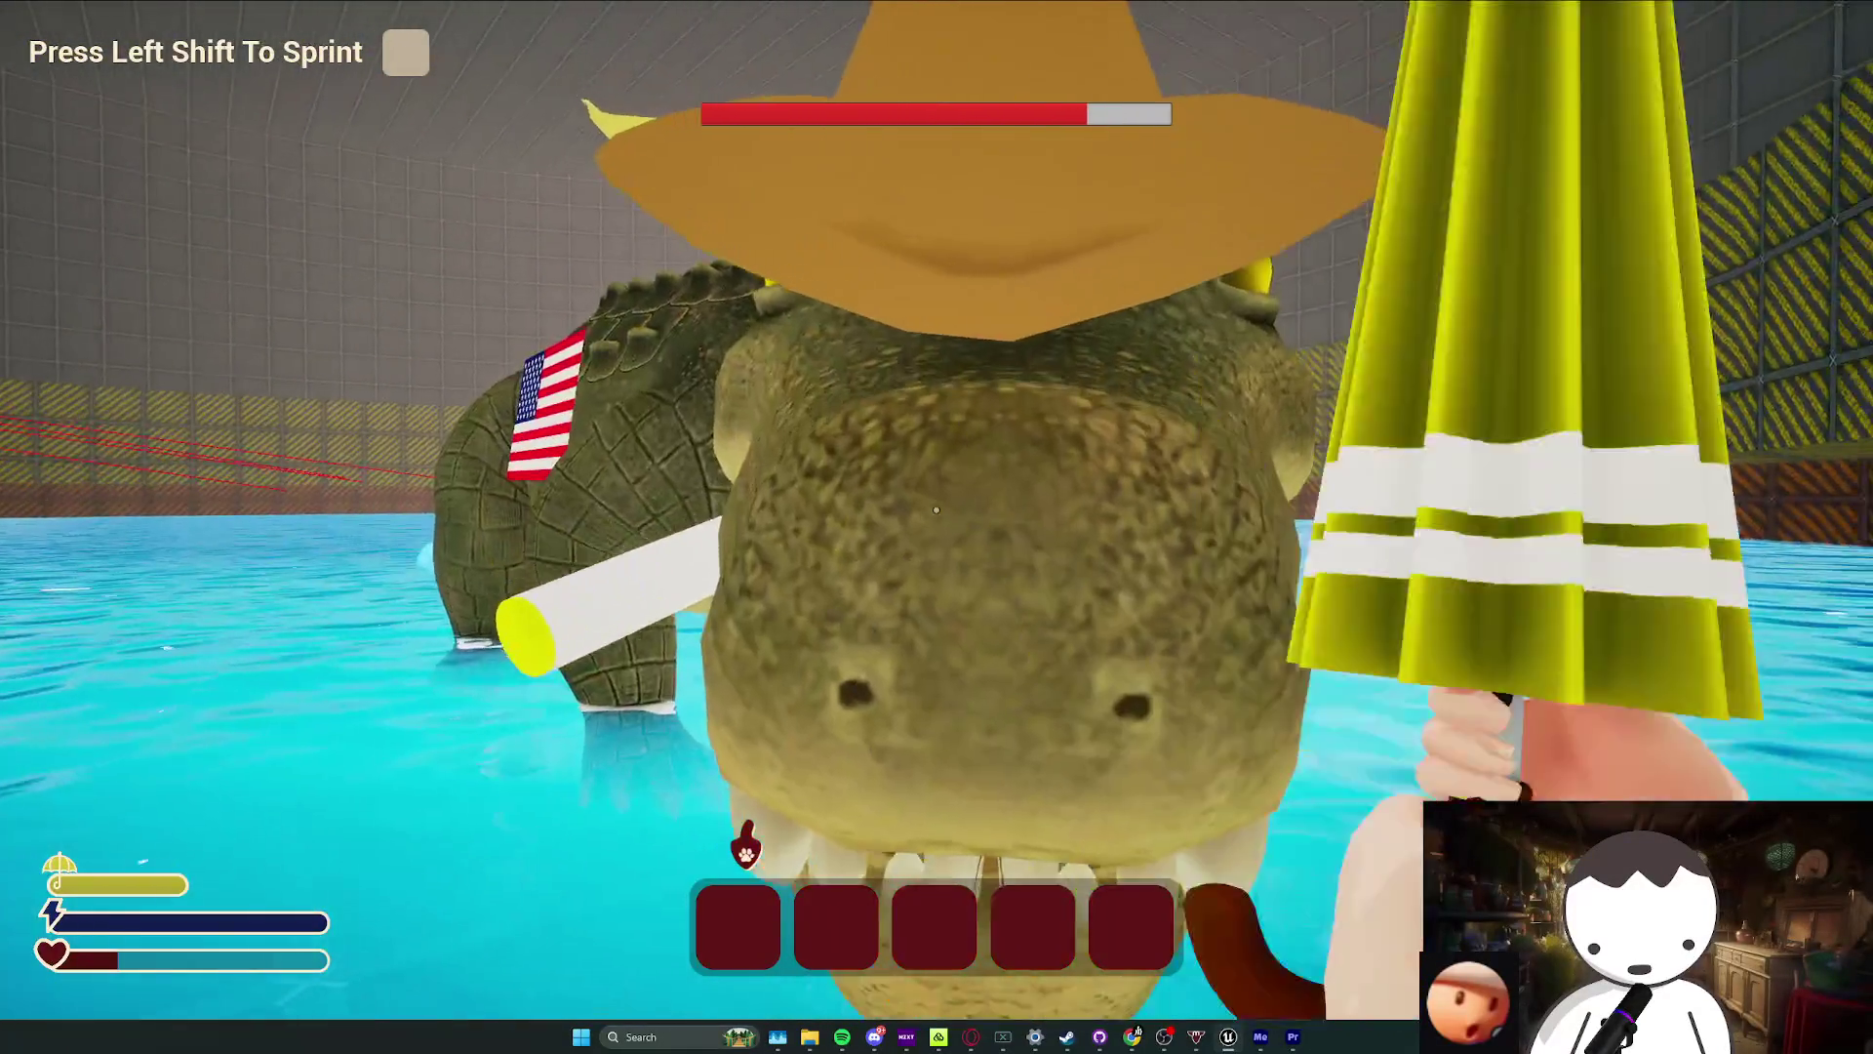
pyautogui.click(936, 510)
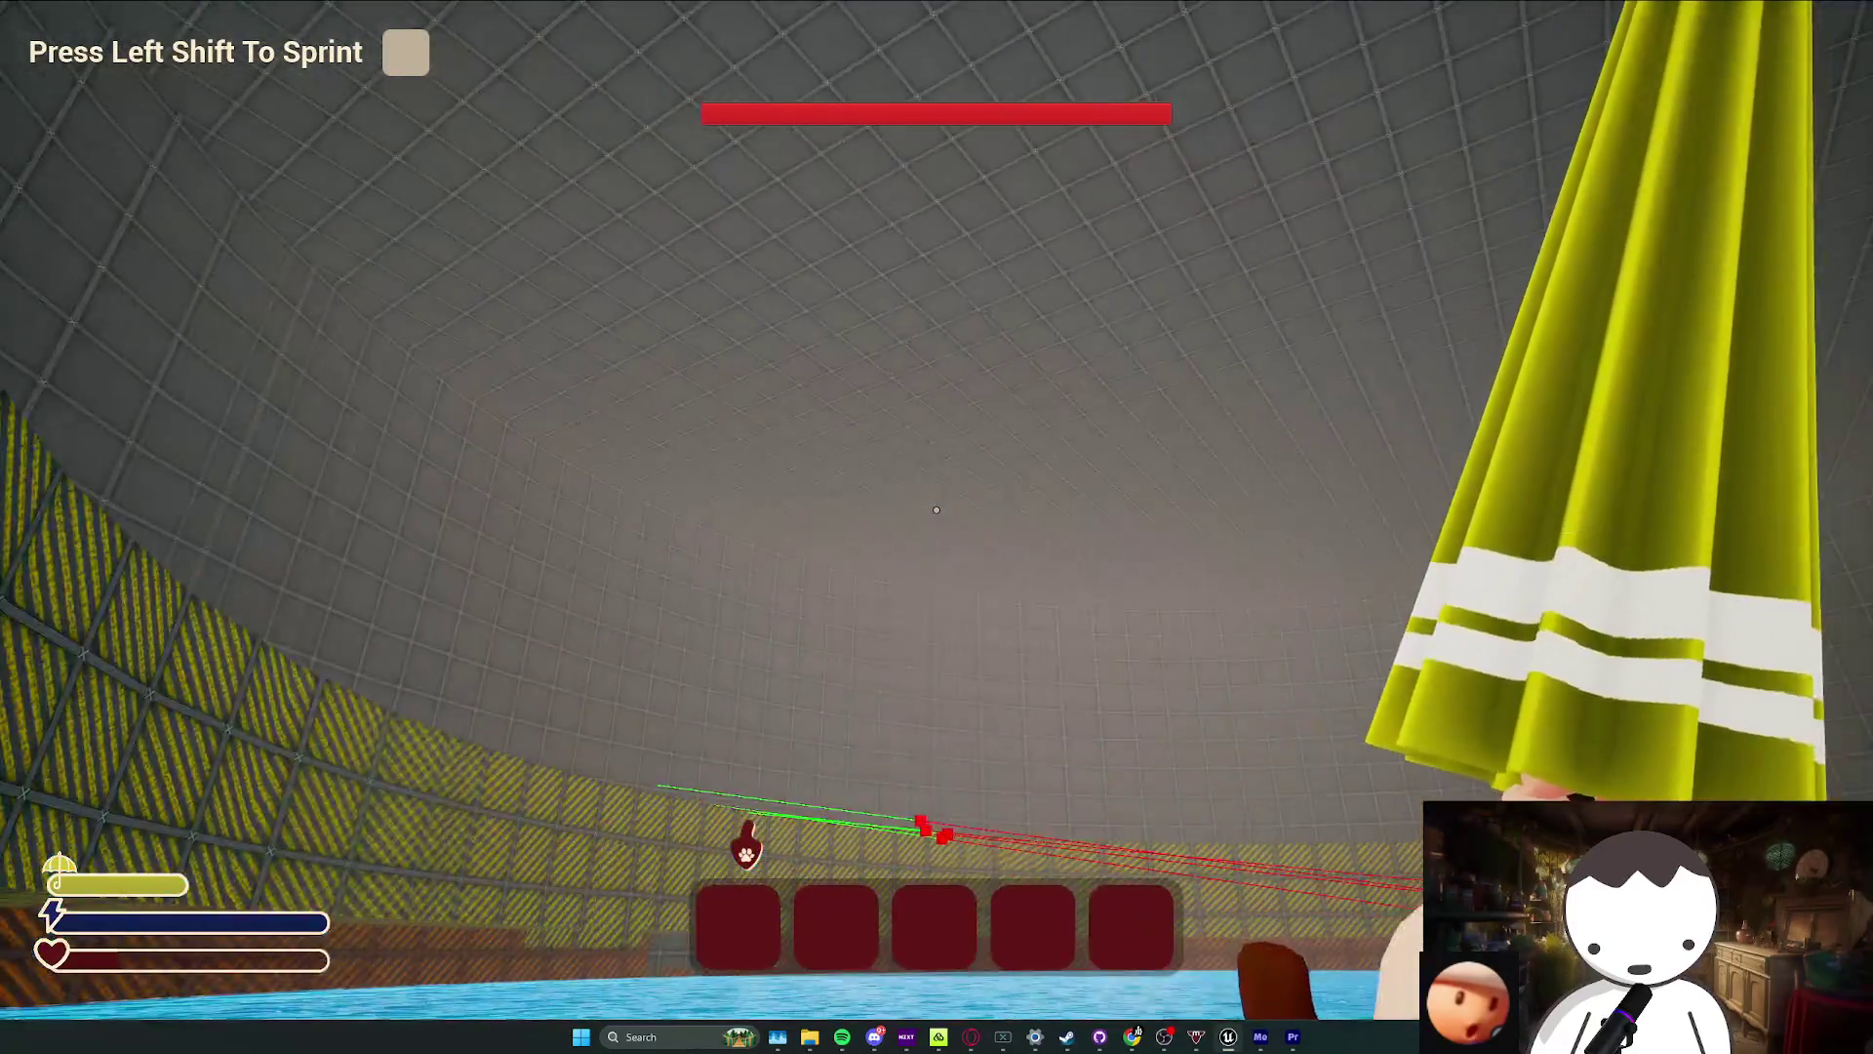
# Step: Toggle wireframe view and back, then release control and exit fullscreen play
pyautogui.press('F1')
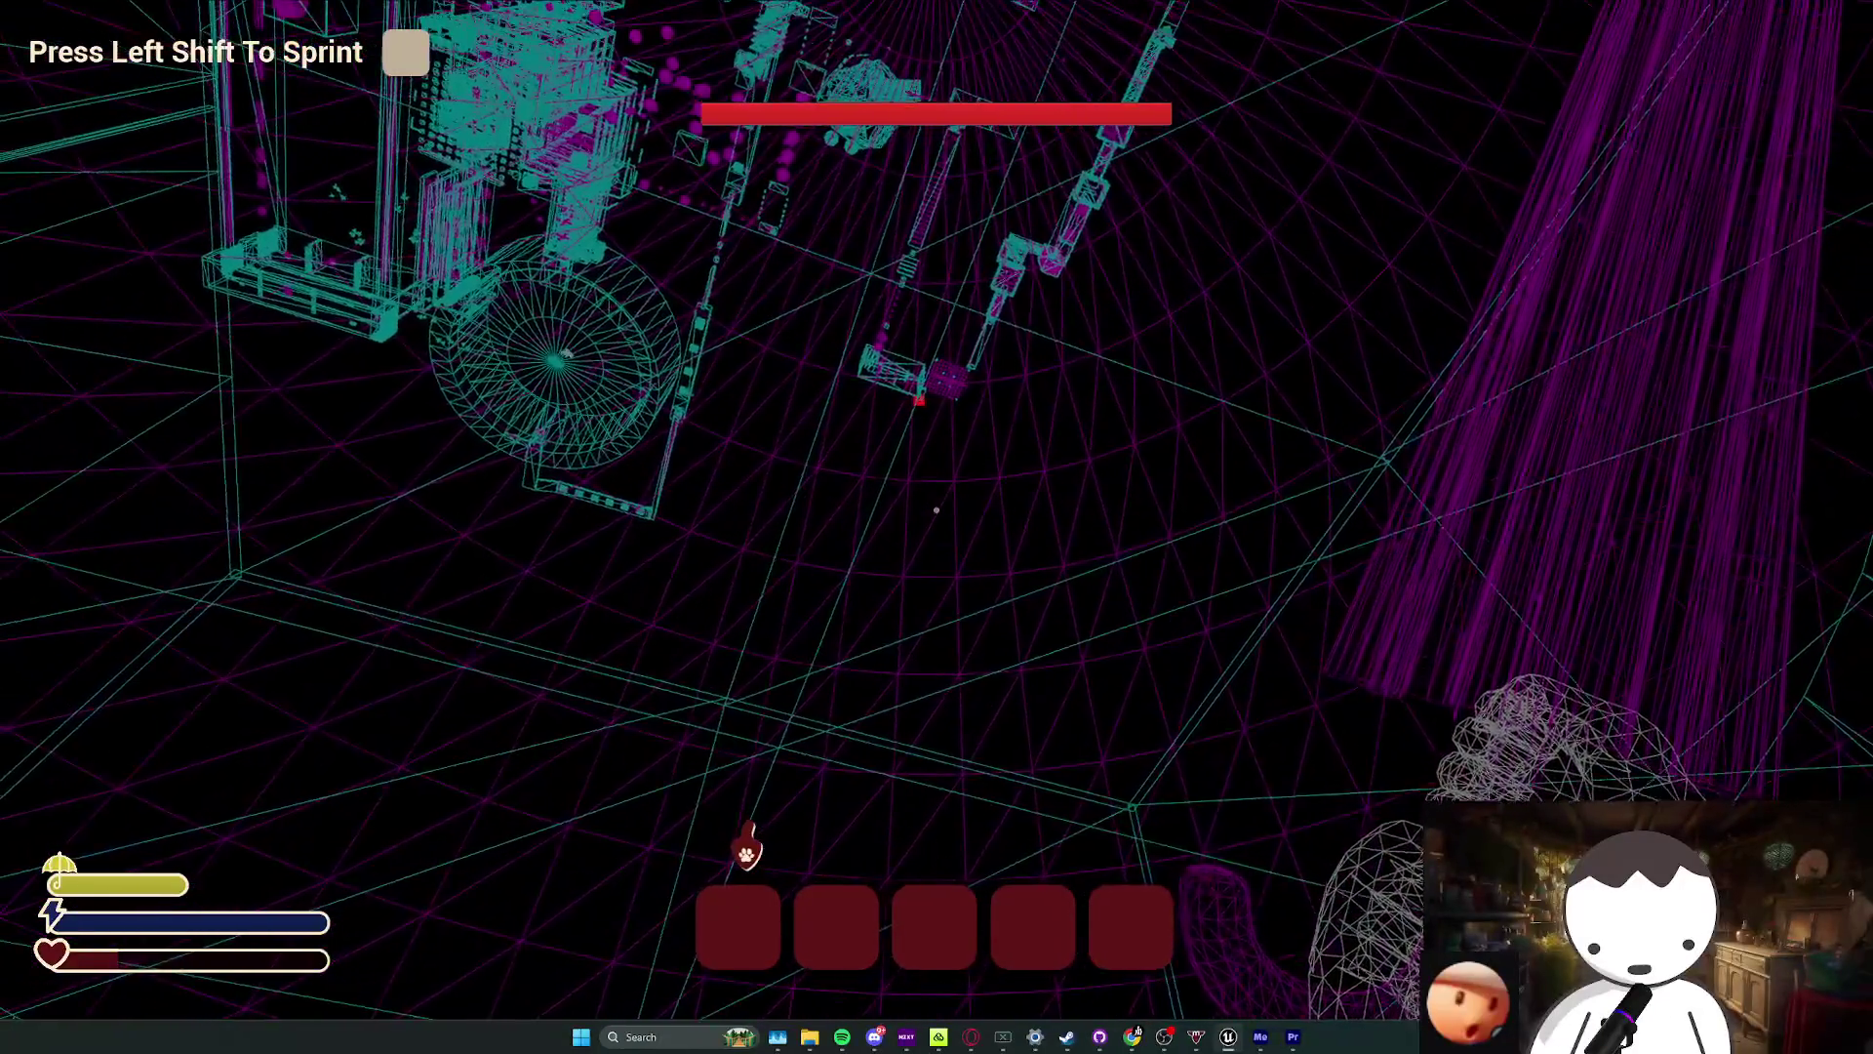
pyautogui.press('F1')
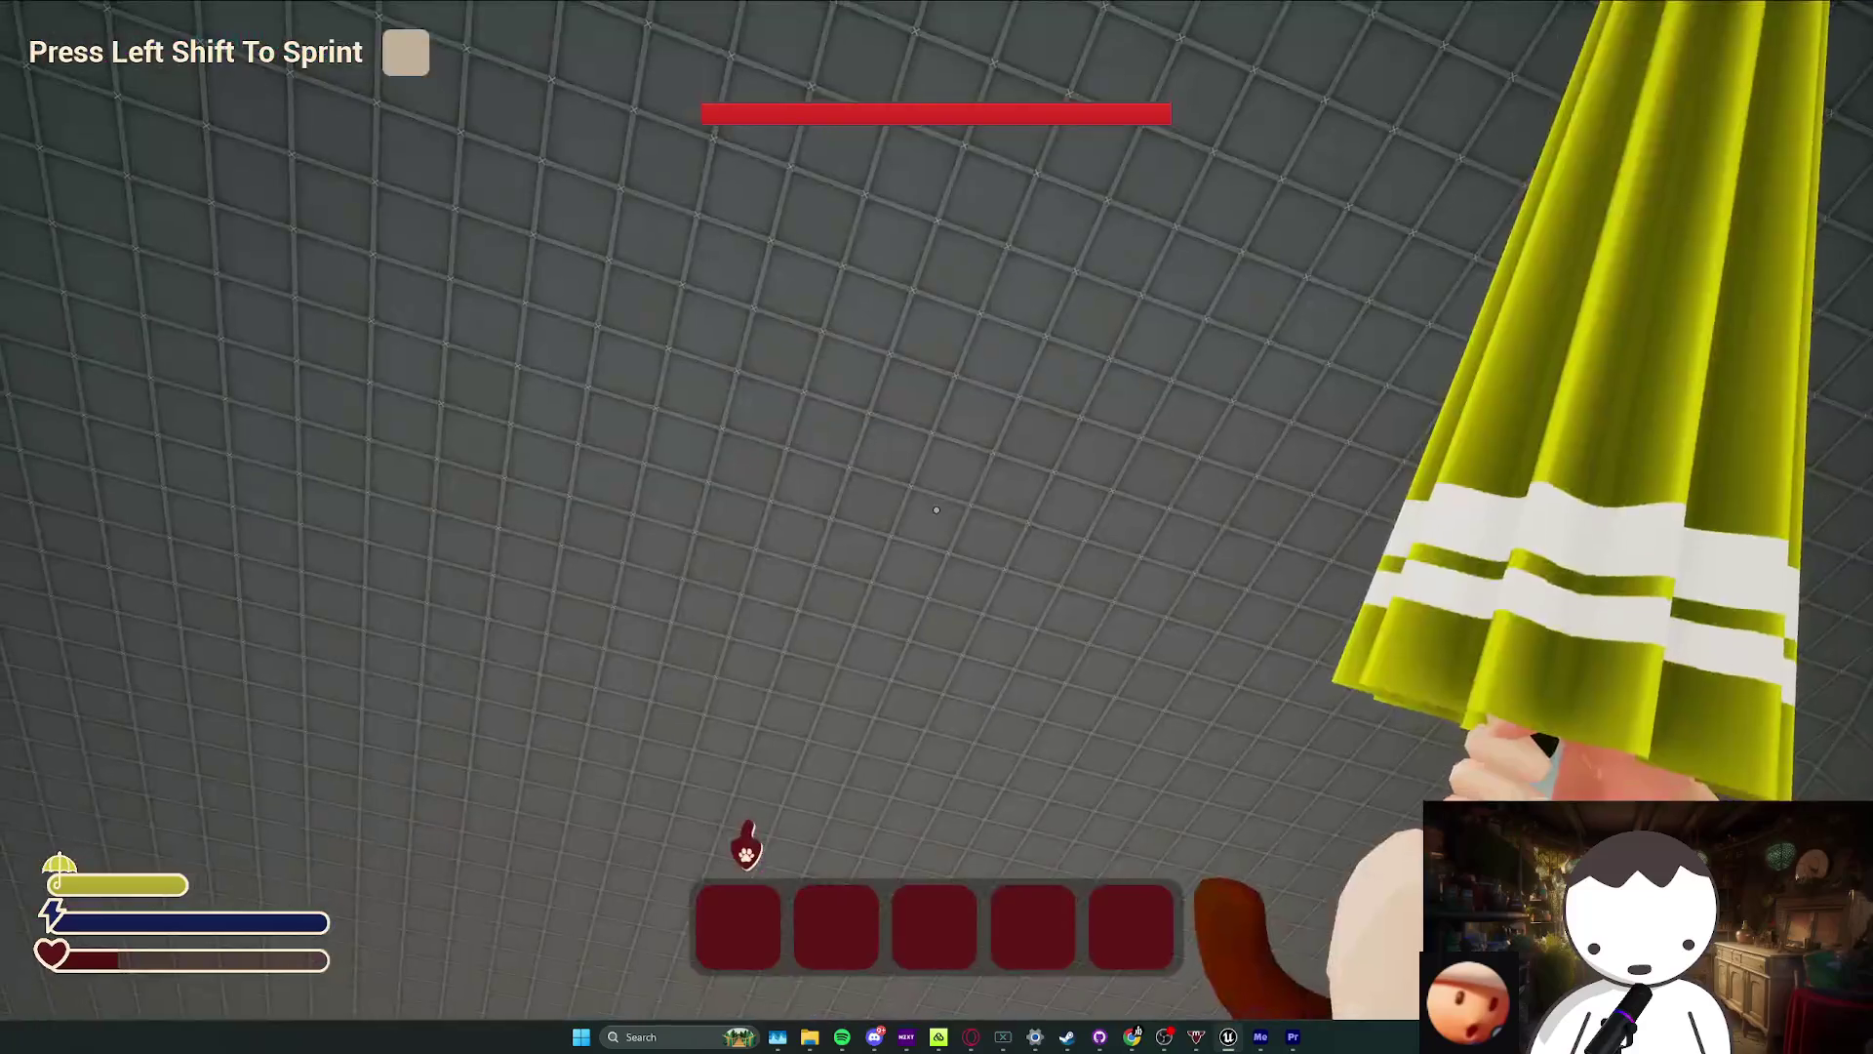
pyautogui.hotkey('shift', 'F1')
pyautogui.click(611, 485)
pyautogui.press('F11')
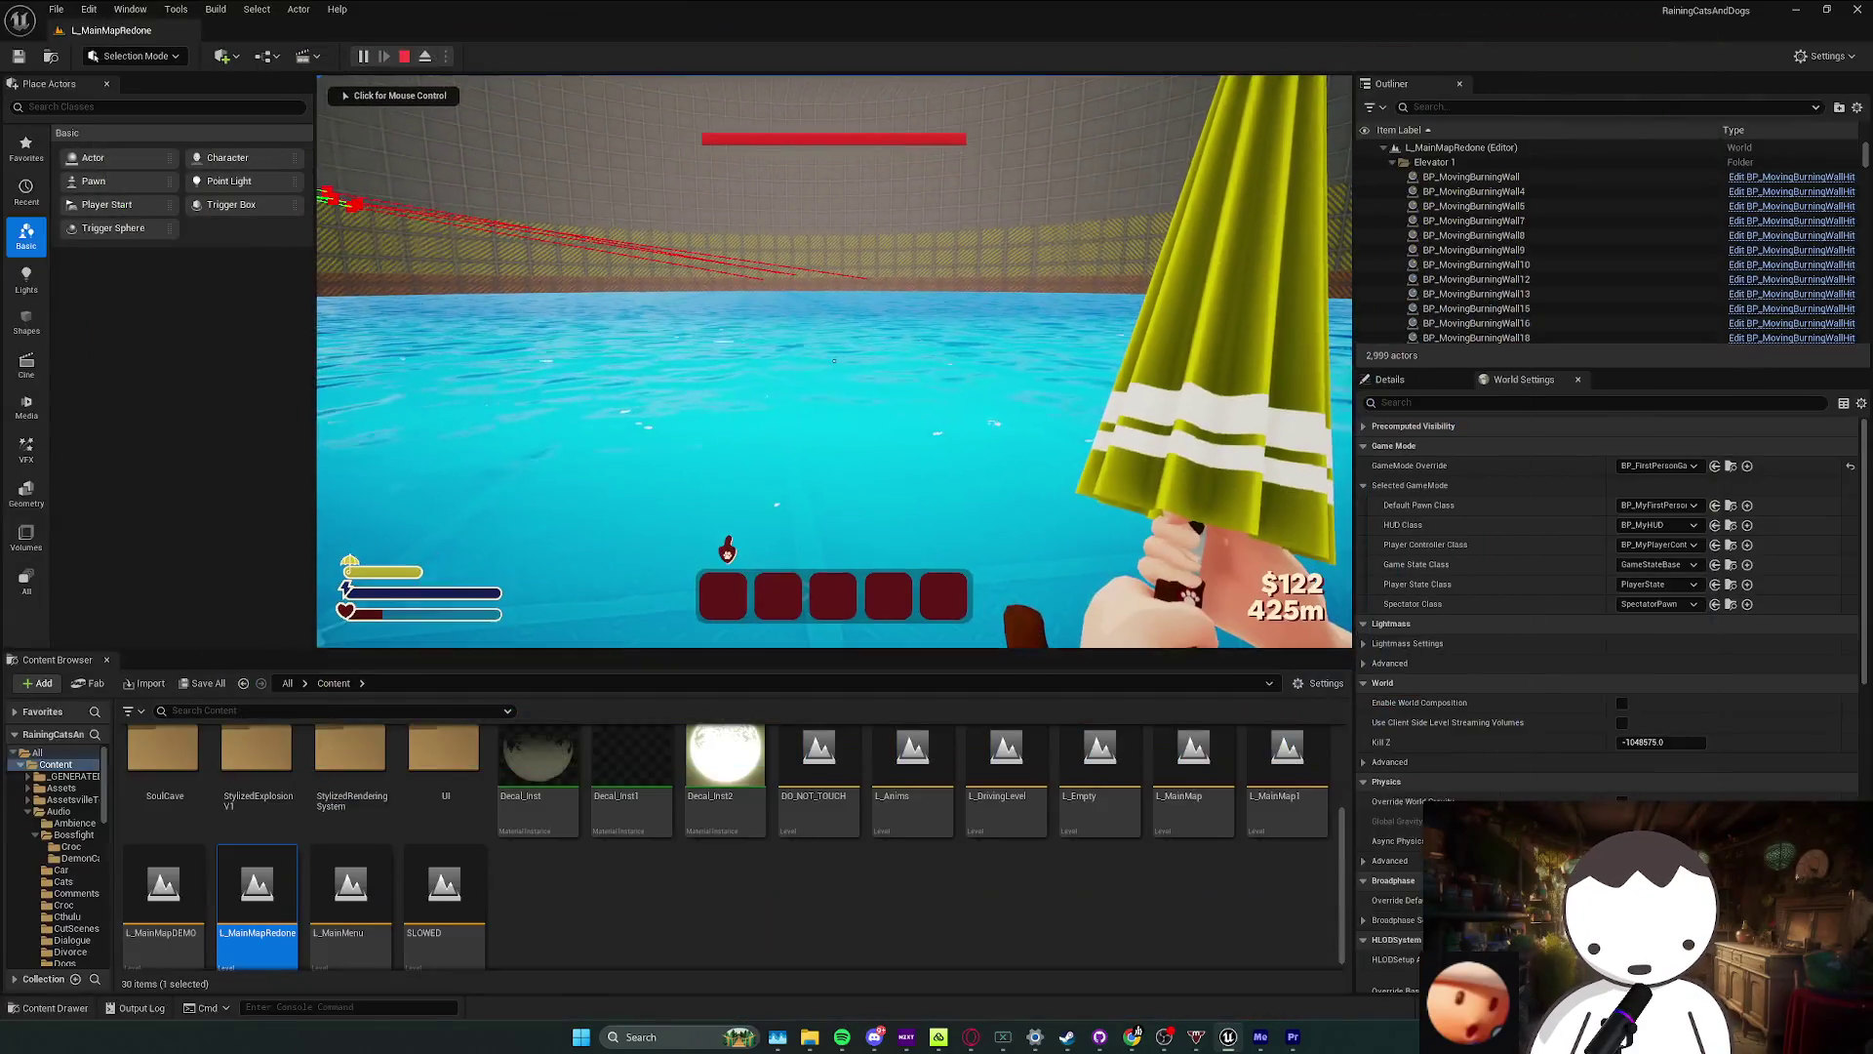
# Step: Filter the Outliner by 'croc' and open BP_AmericanCrocBoss for editing
pyautogui.hotkey('shift', 'F1')
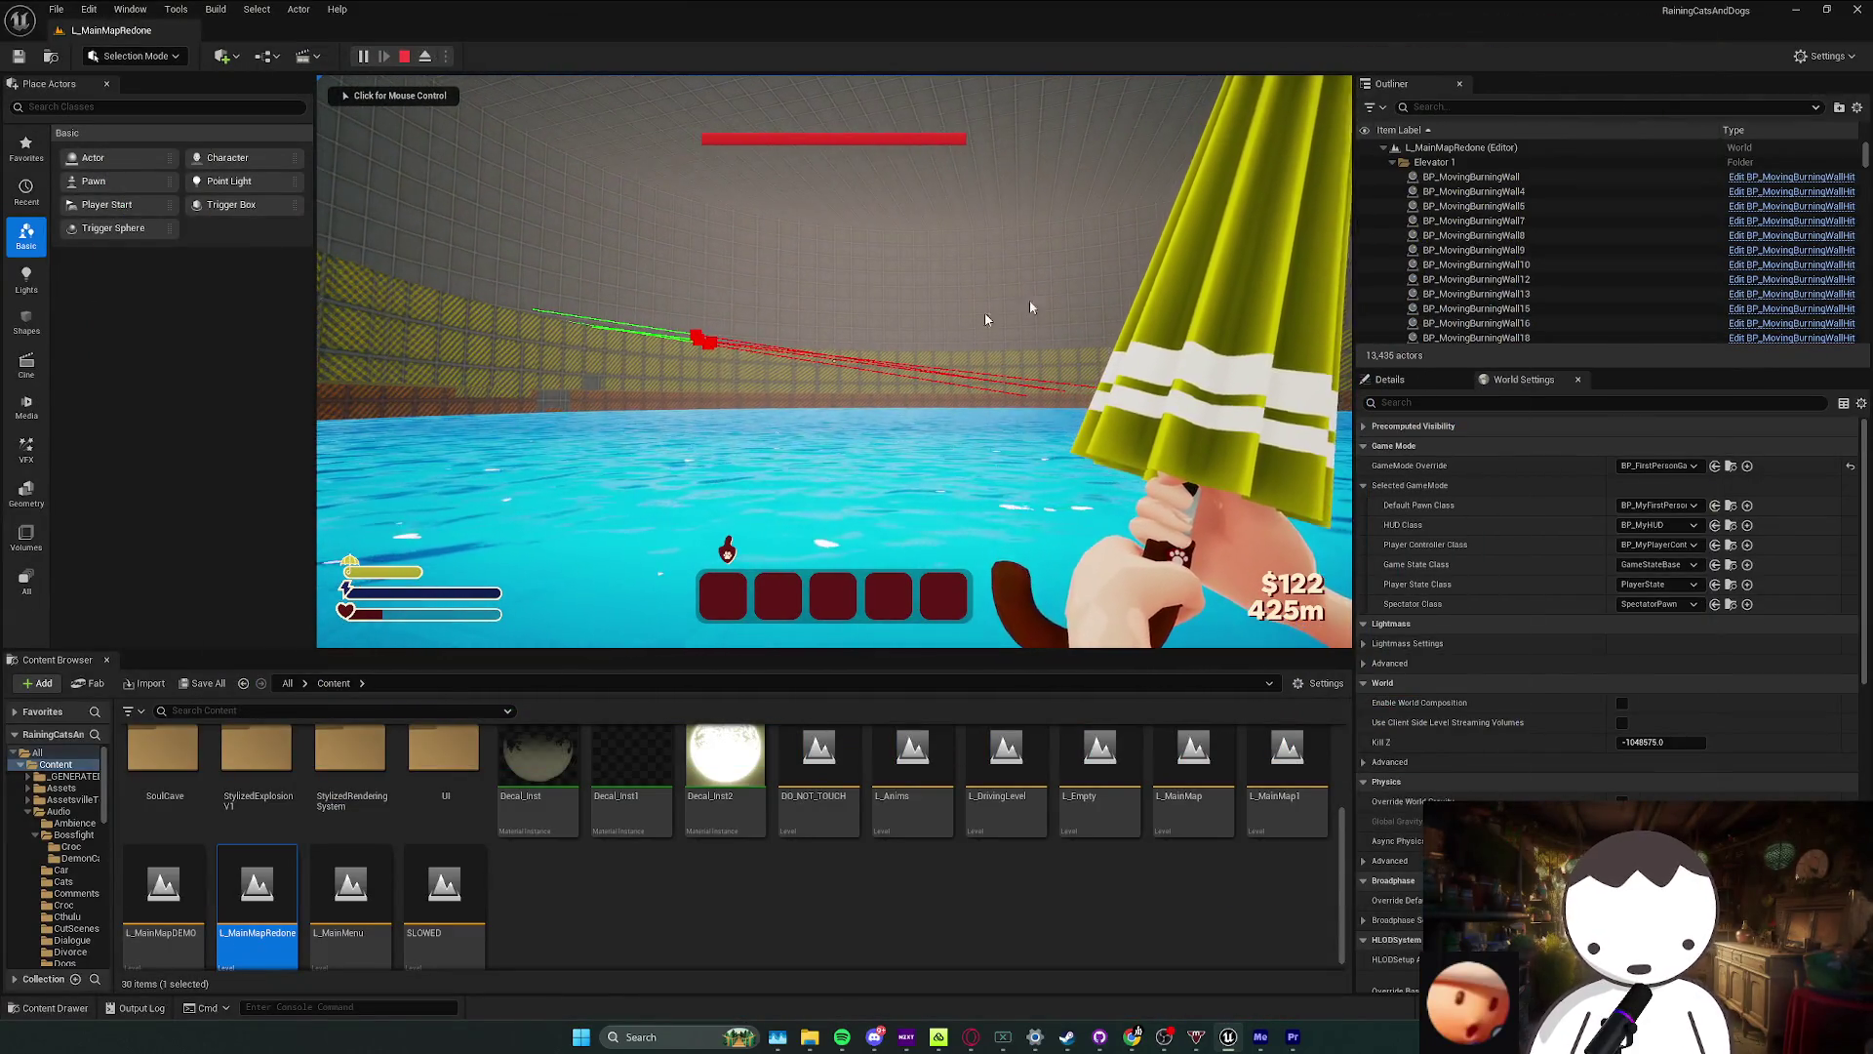
pyautogui.click(1492, 108)
pyautogui.write('croc')
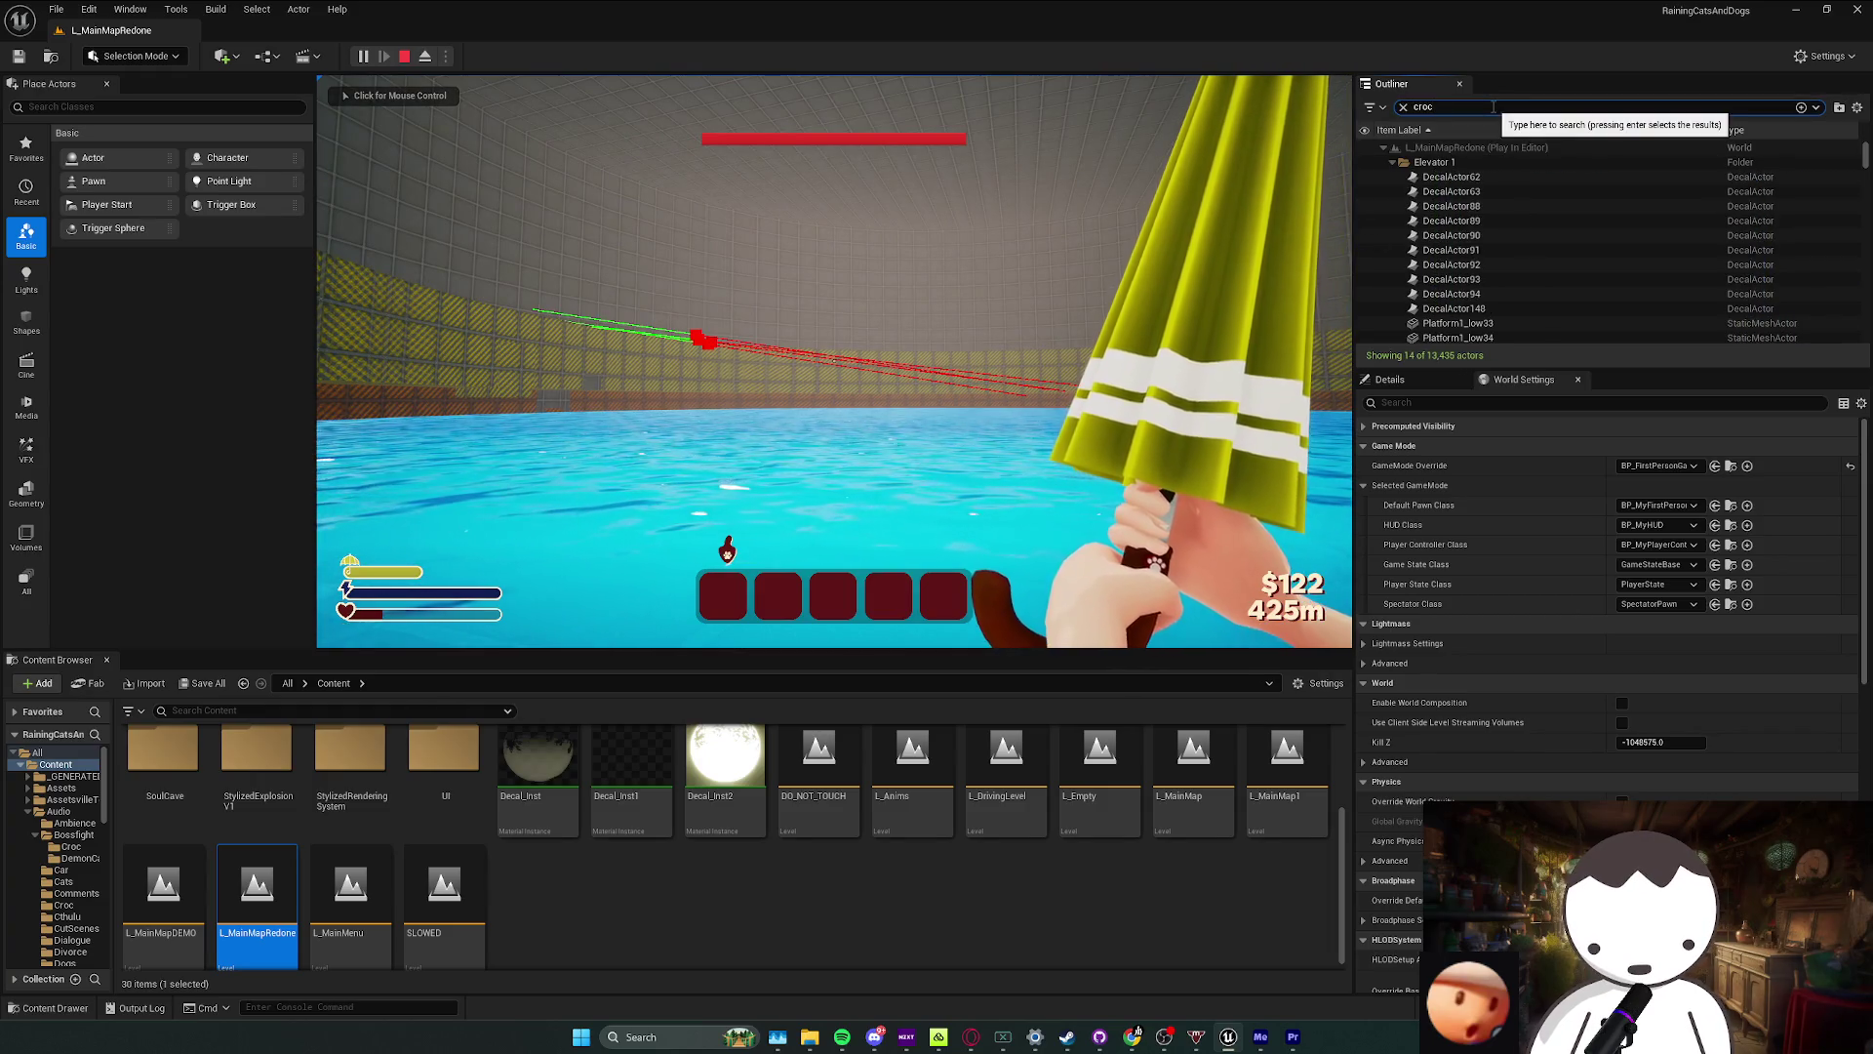
pyautogui.rightClick(1506, 164)
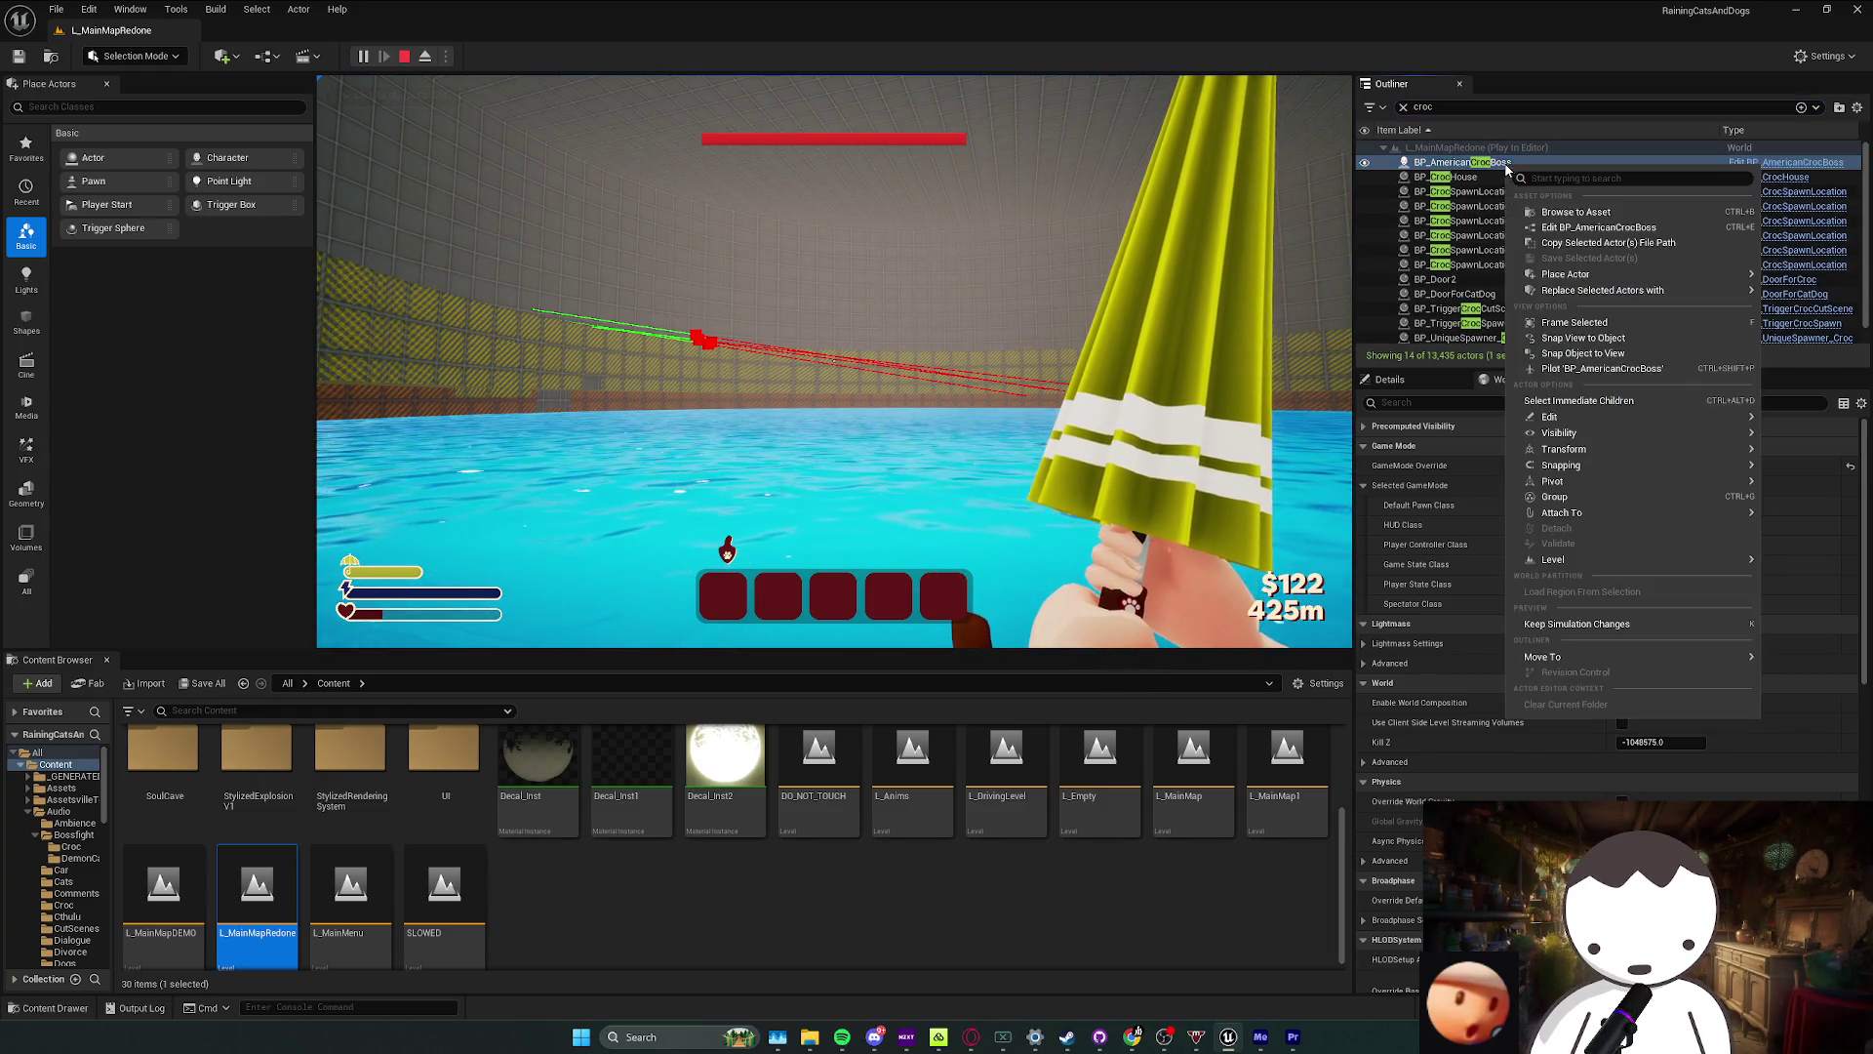
pyautogui.click(1598, 228)
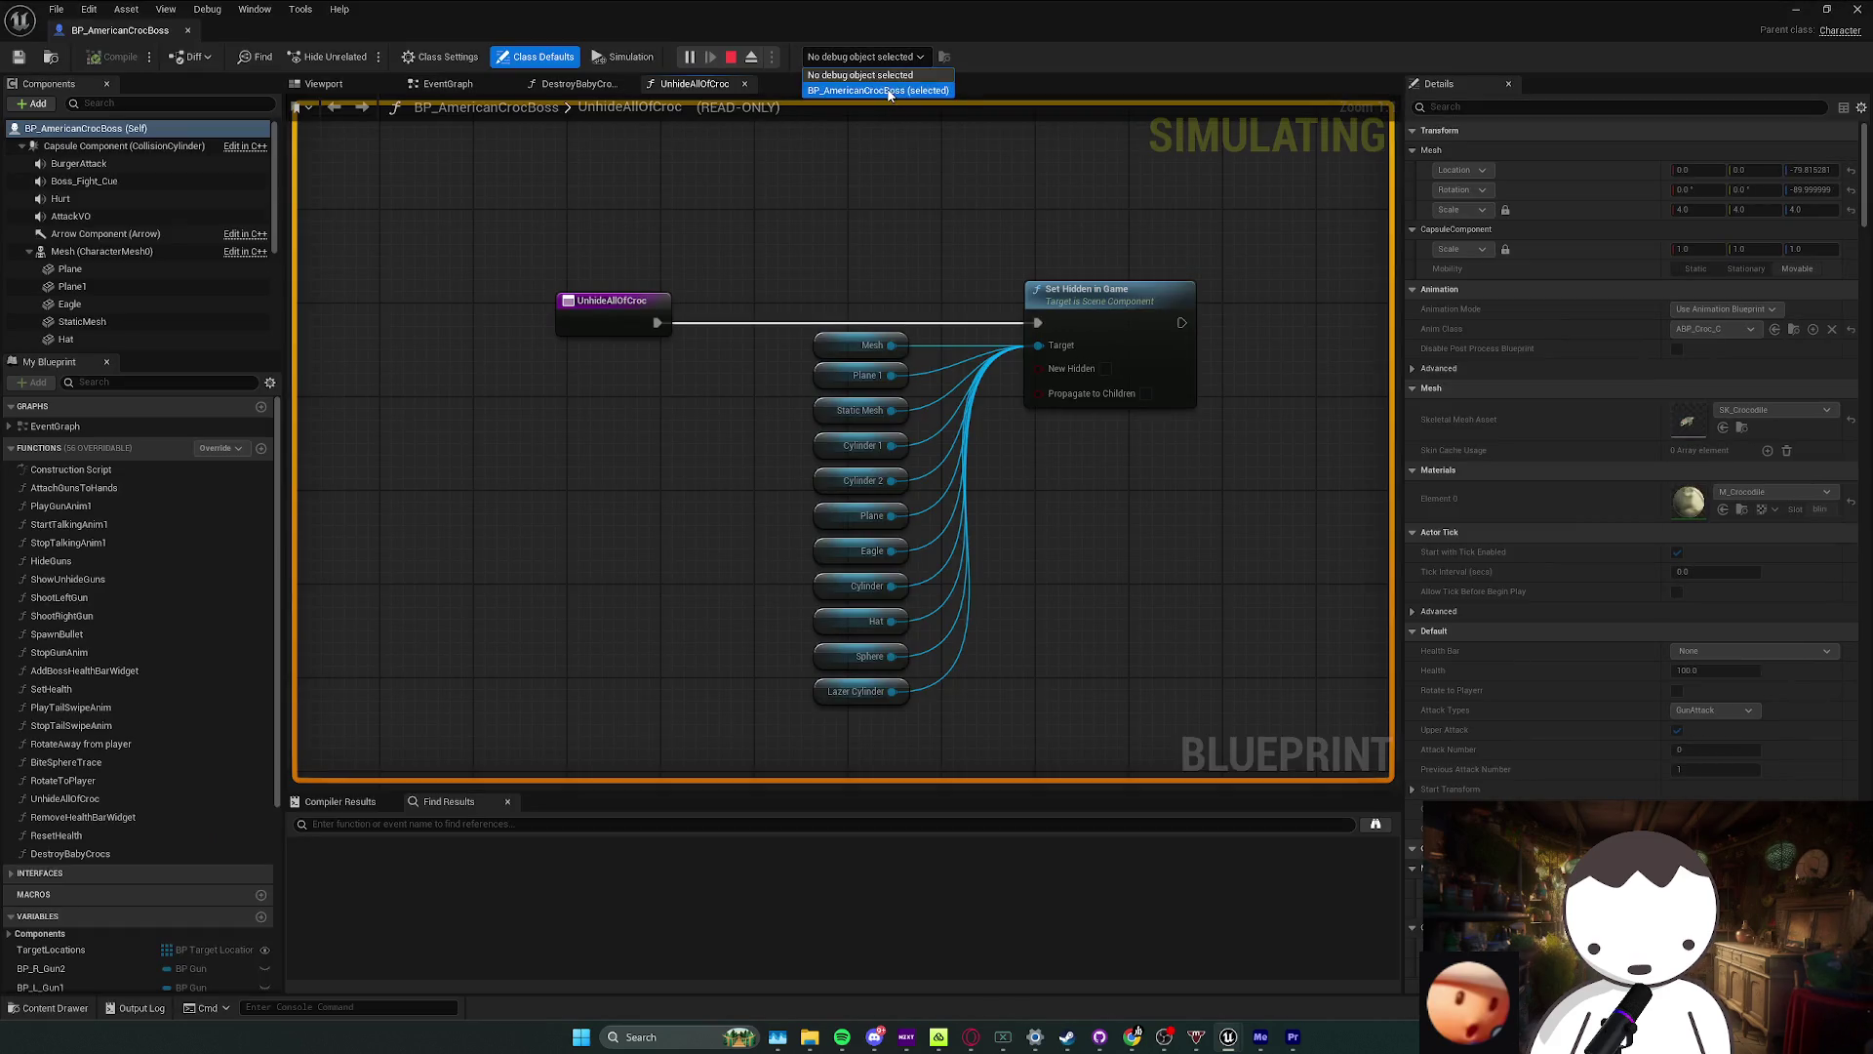
# Step: View the boss's EventGraph, then return to the running level in wireframe view
pyautogui.click(446, 83)
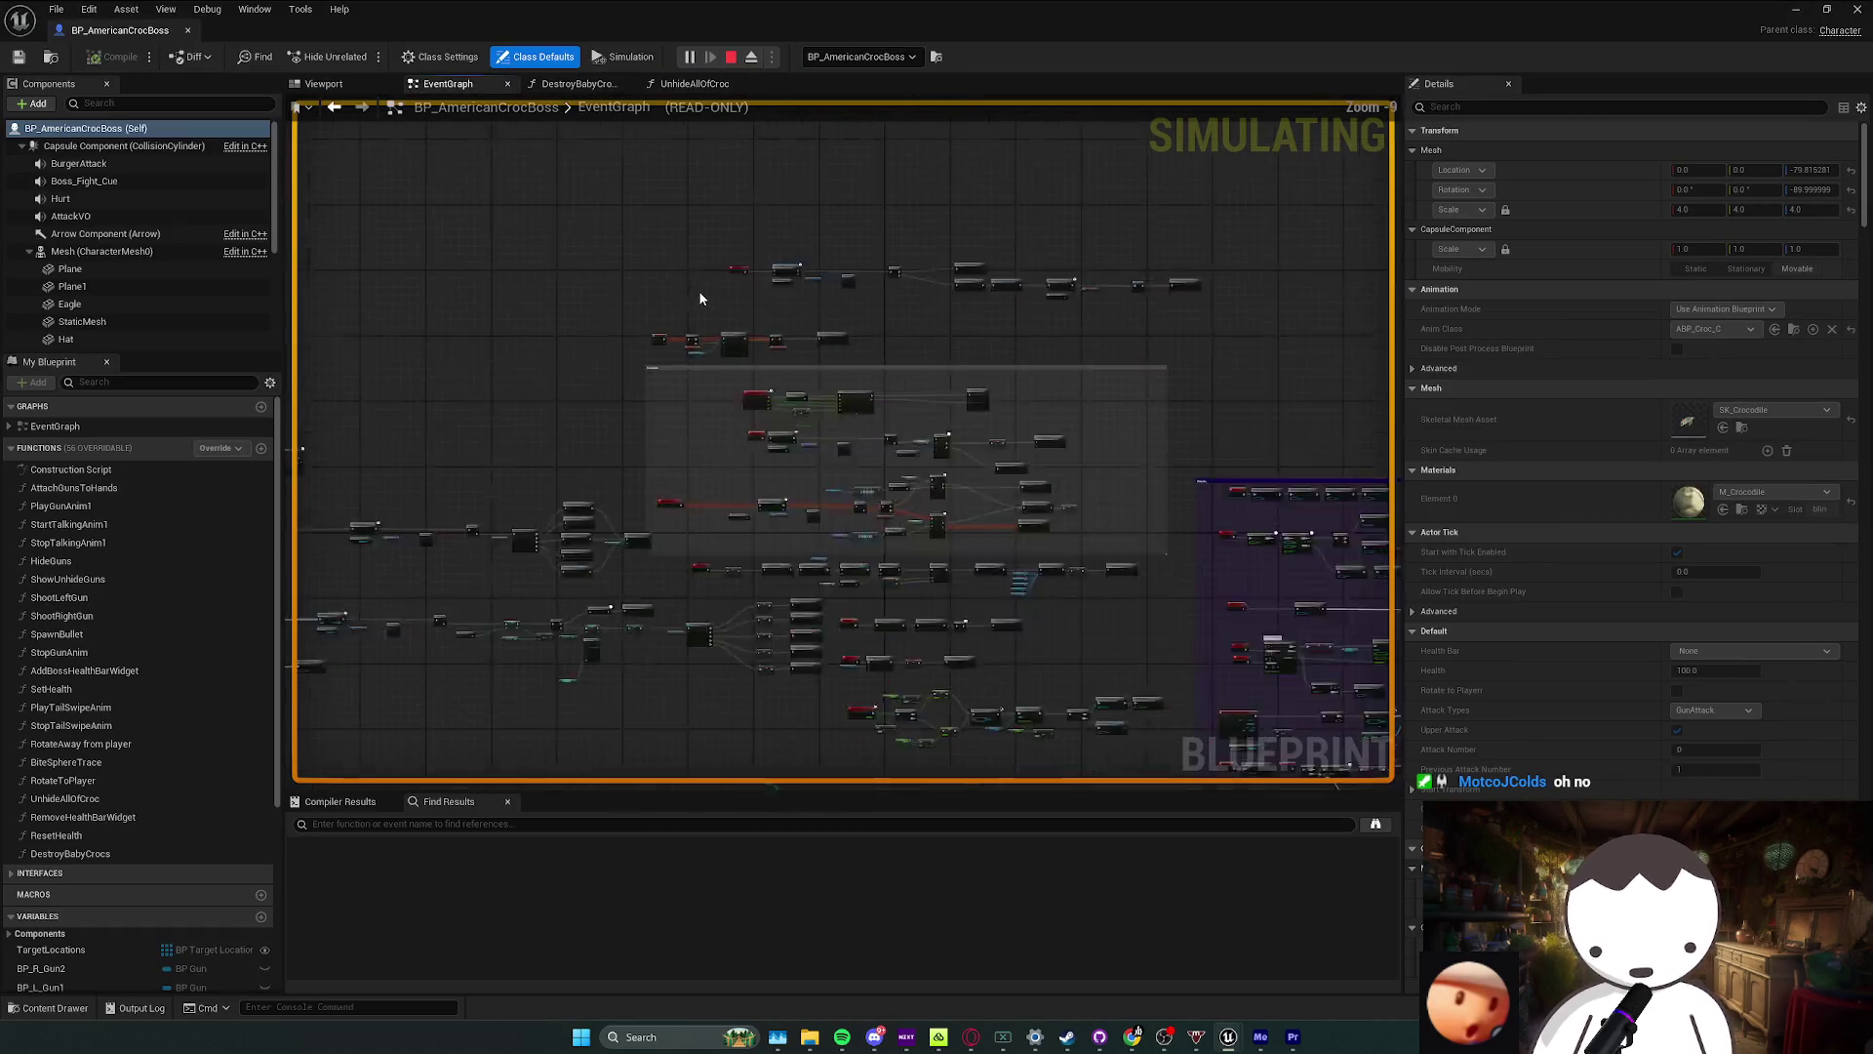
pyautogui.scroll(8, 746, 317)
pyautogui.hotkey('alt', 'Tab')
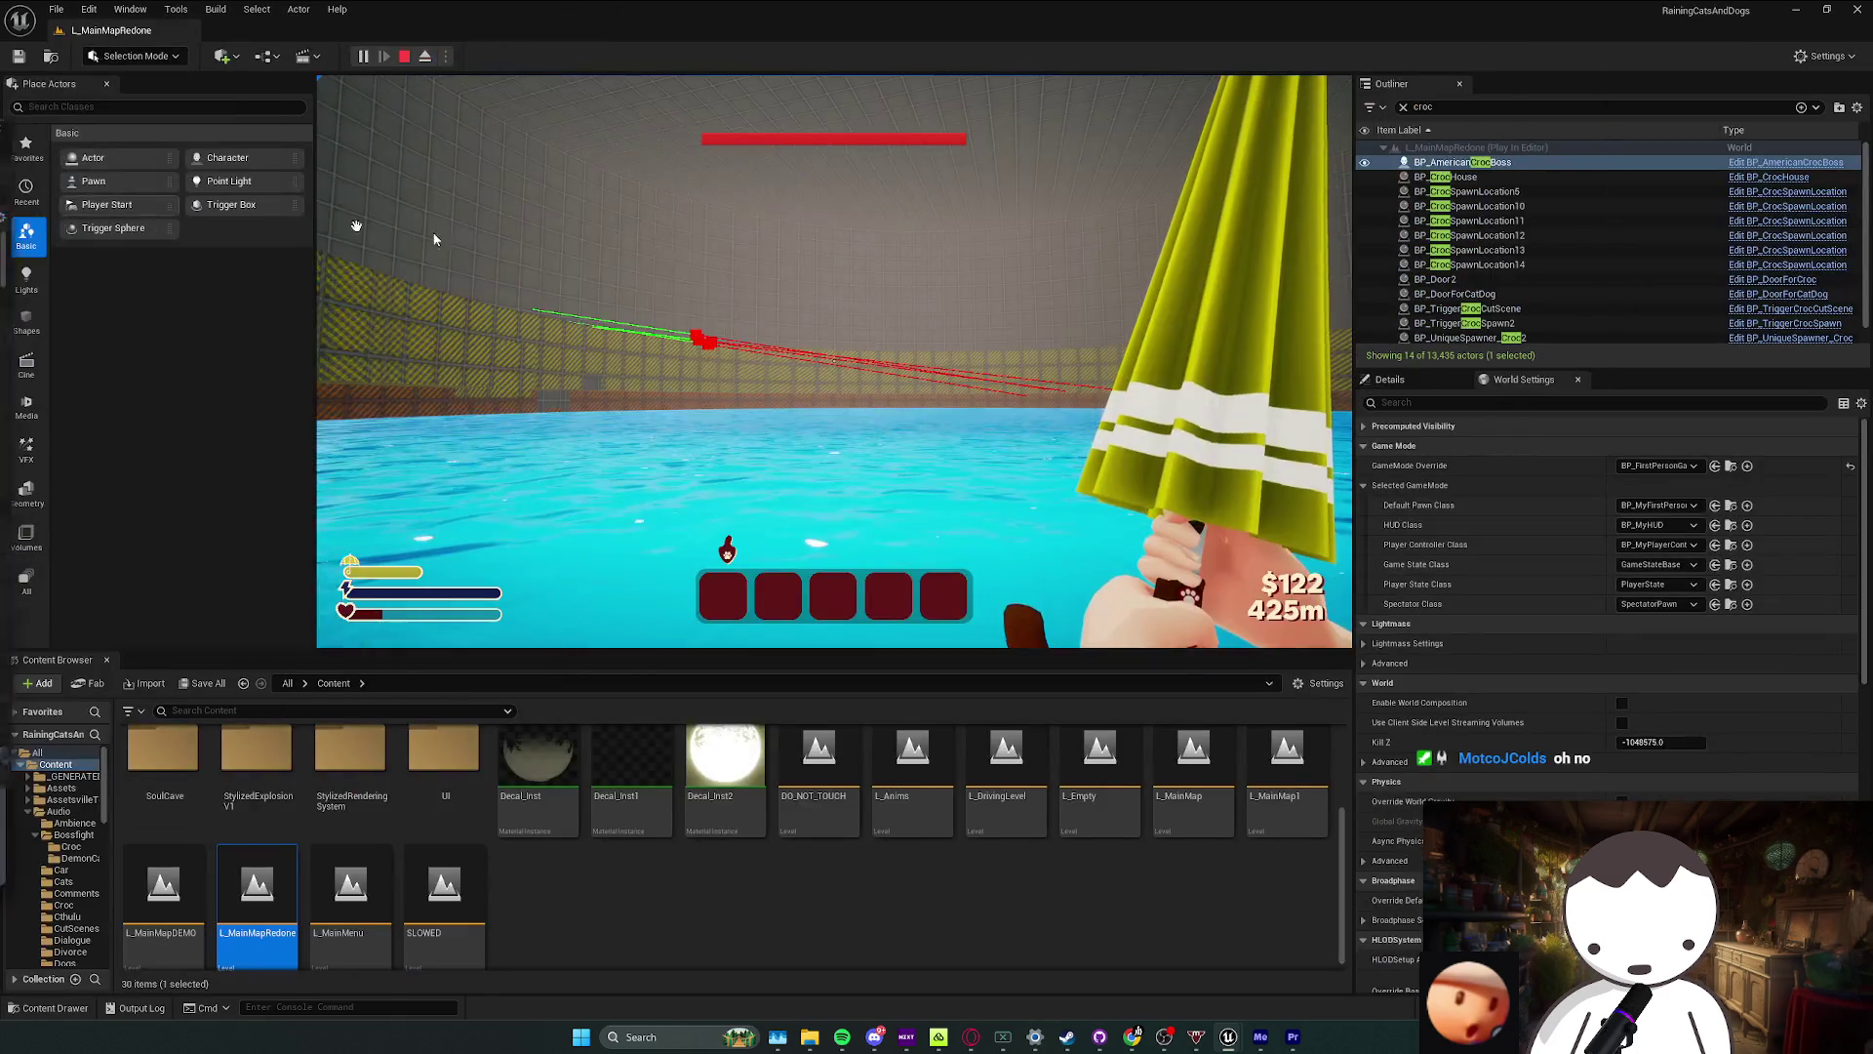
pyautogui.press('F1')
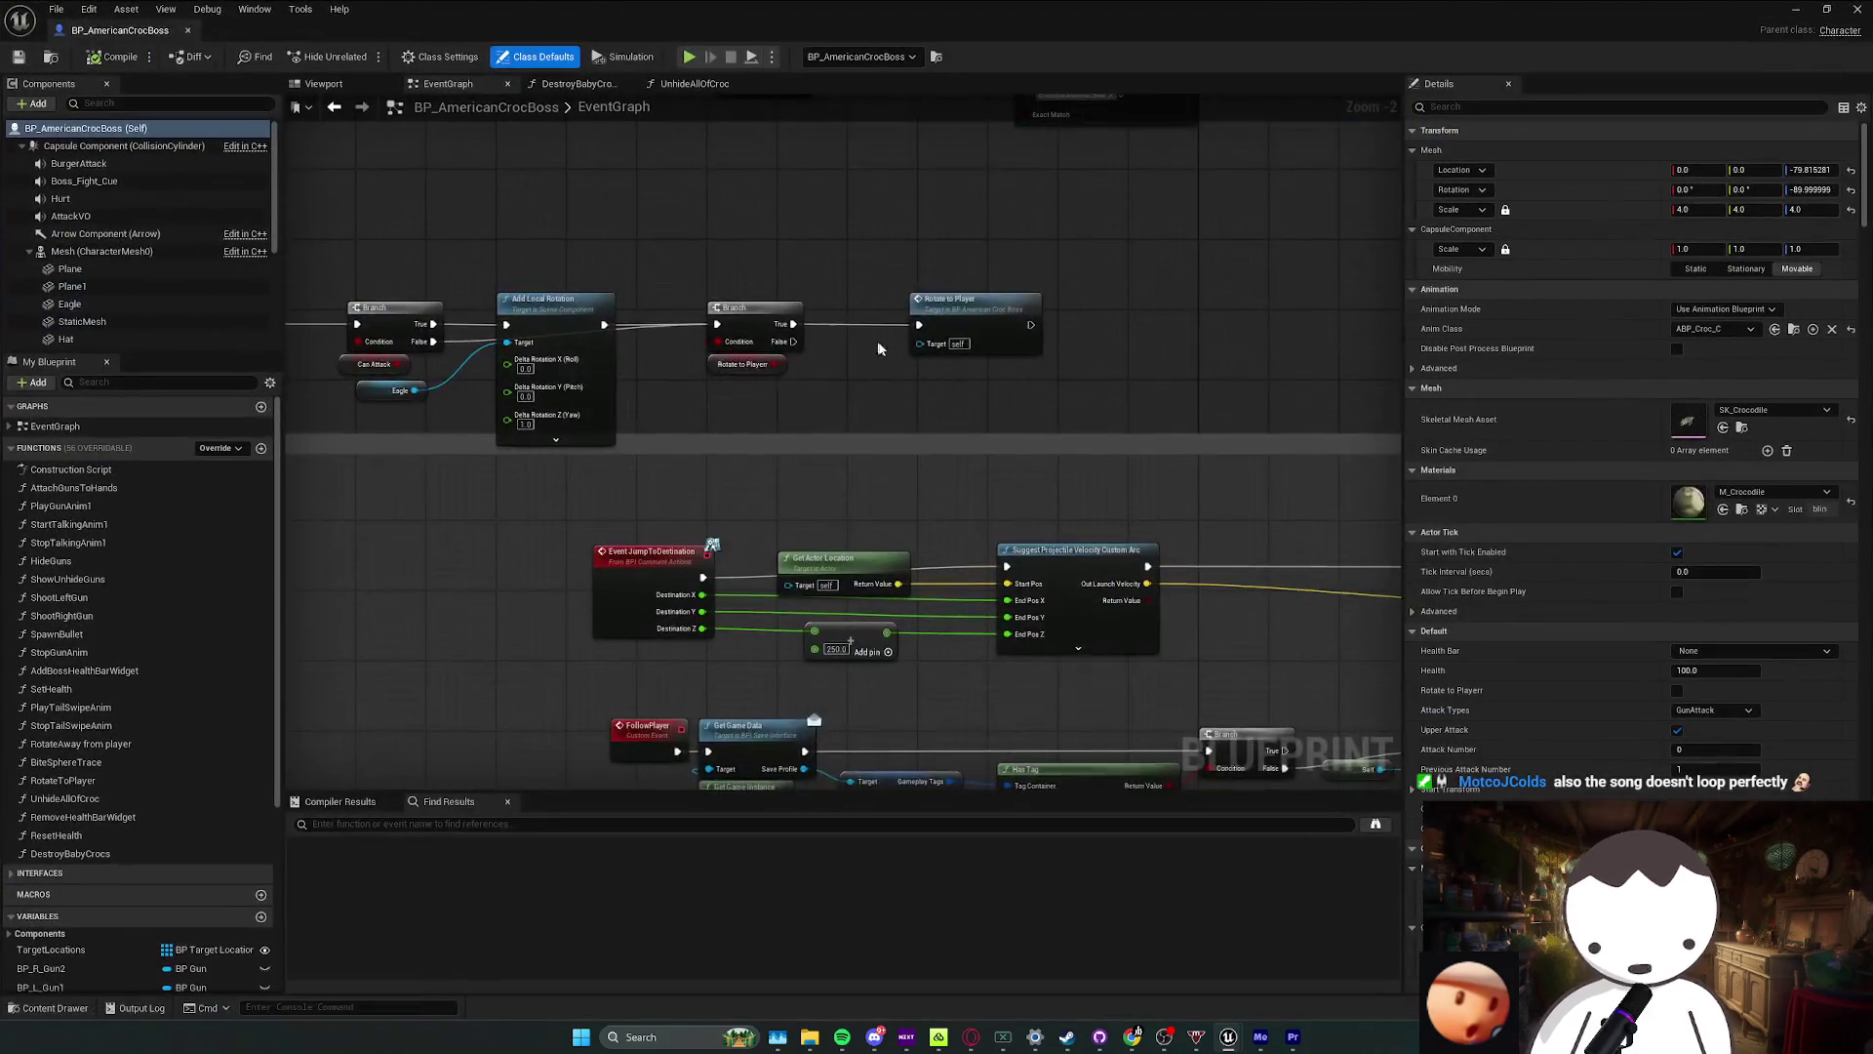
# Step: Pan the event graph and filter the Plane component's details by 'oll'
pyautogui.moveTo(876, 341); pyautogui.dragTo(928, 359)
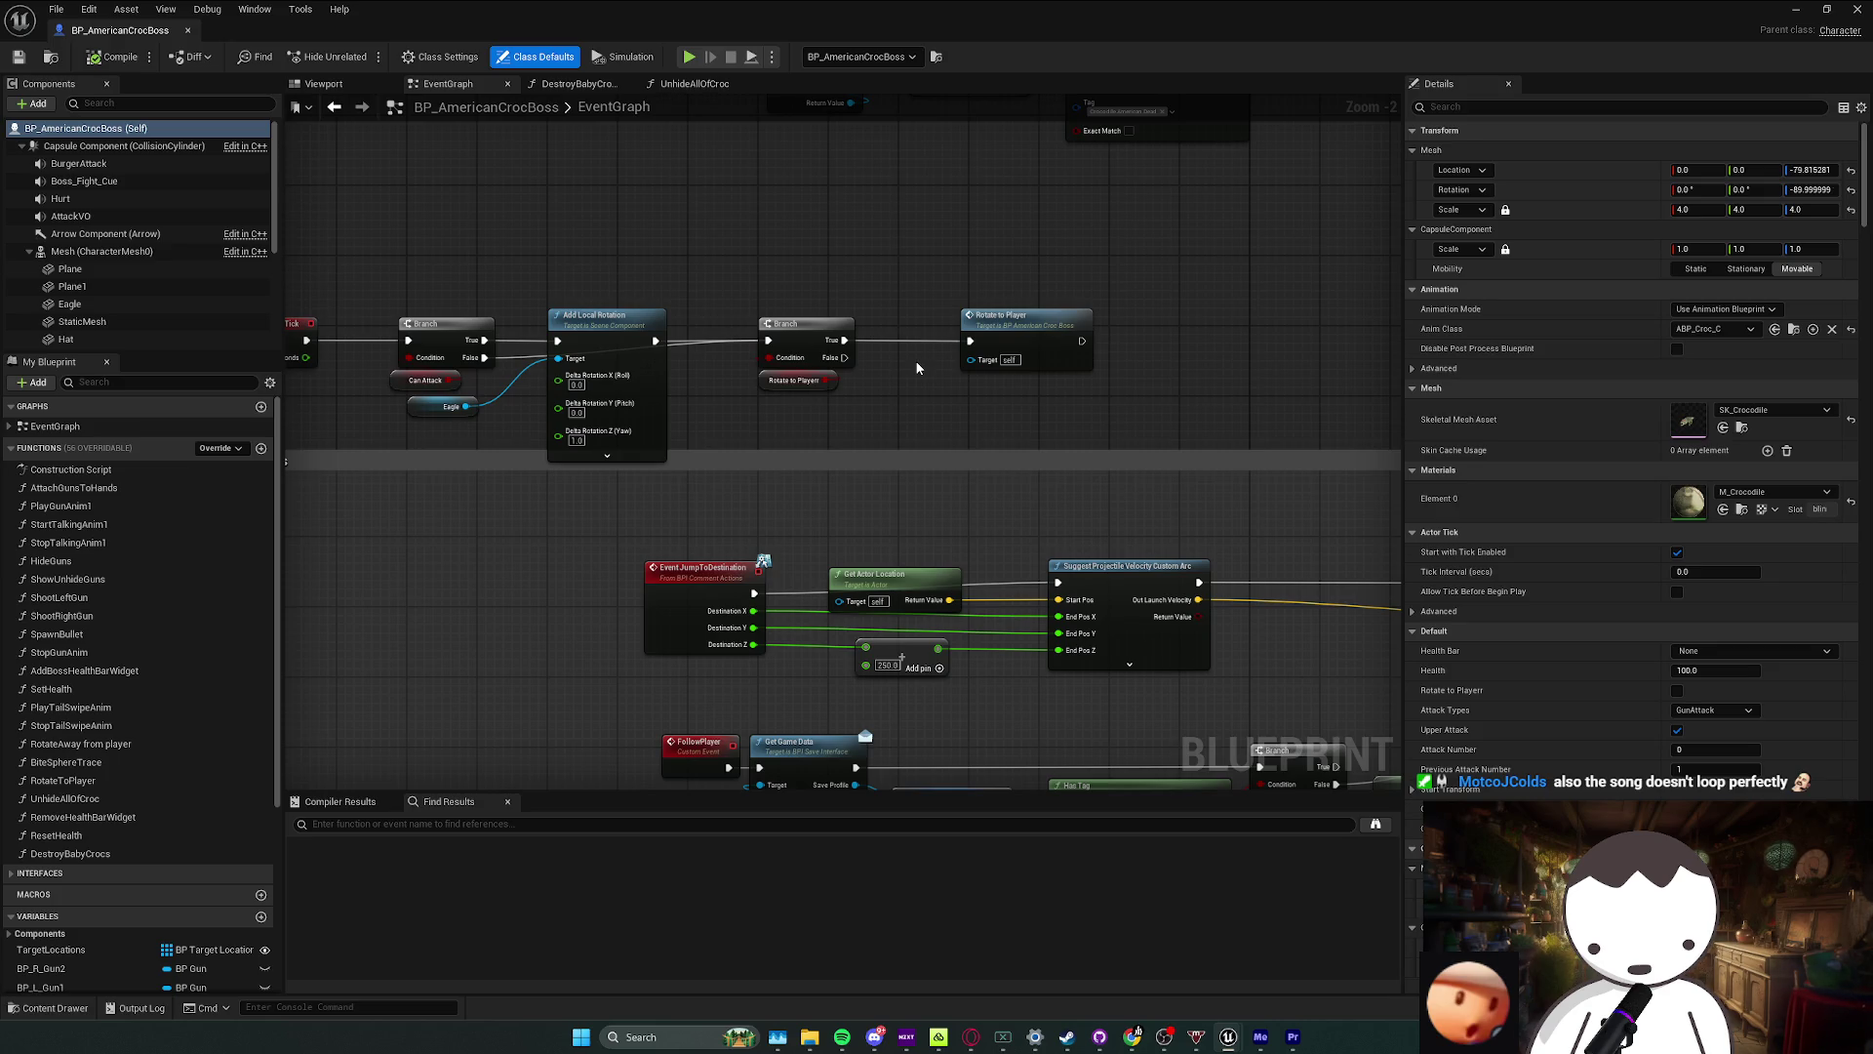
pyautogui.moveTo(723, 380); pyautogui.dragTo(734, 402)
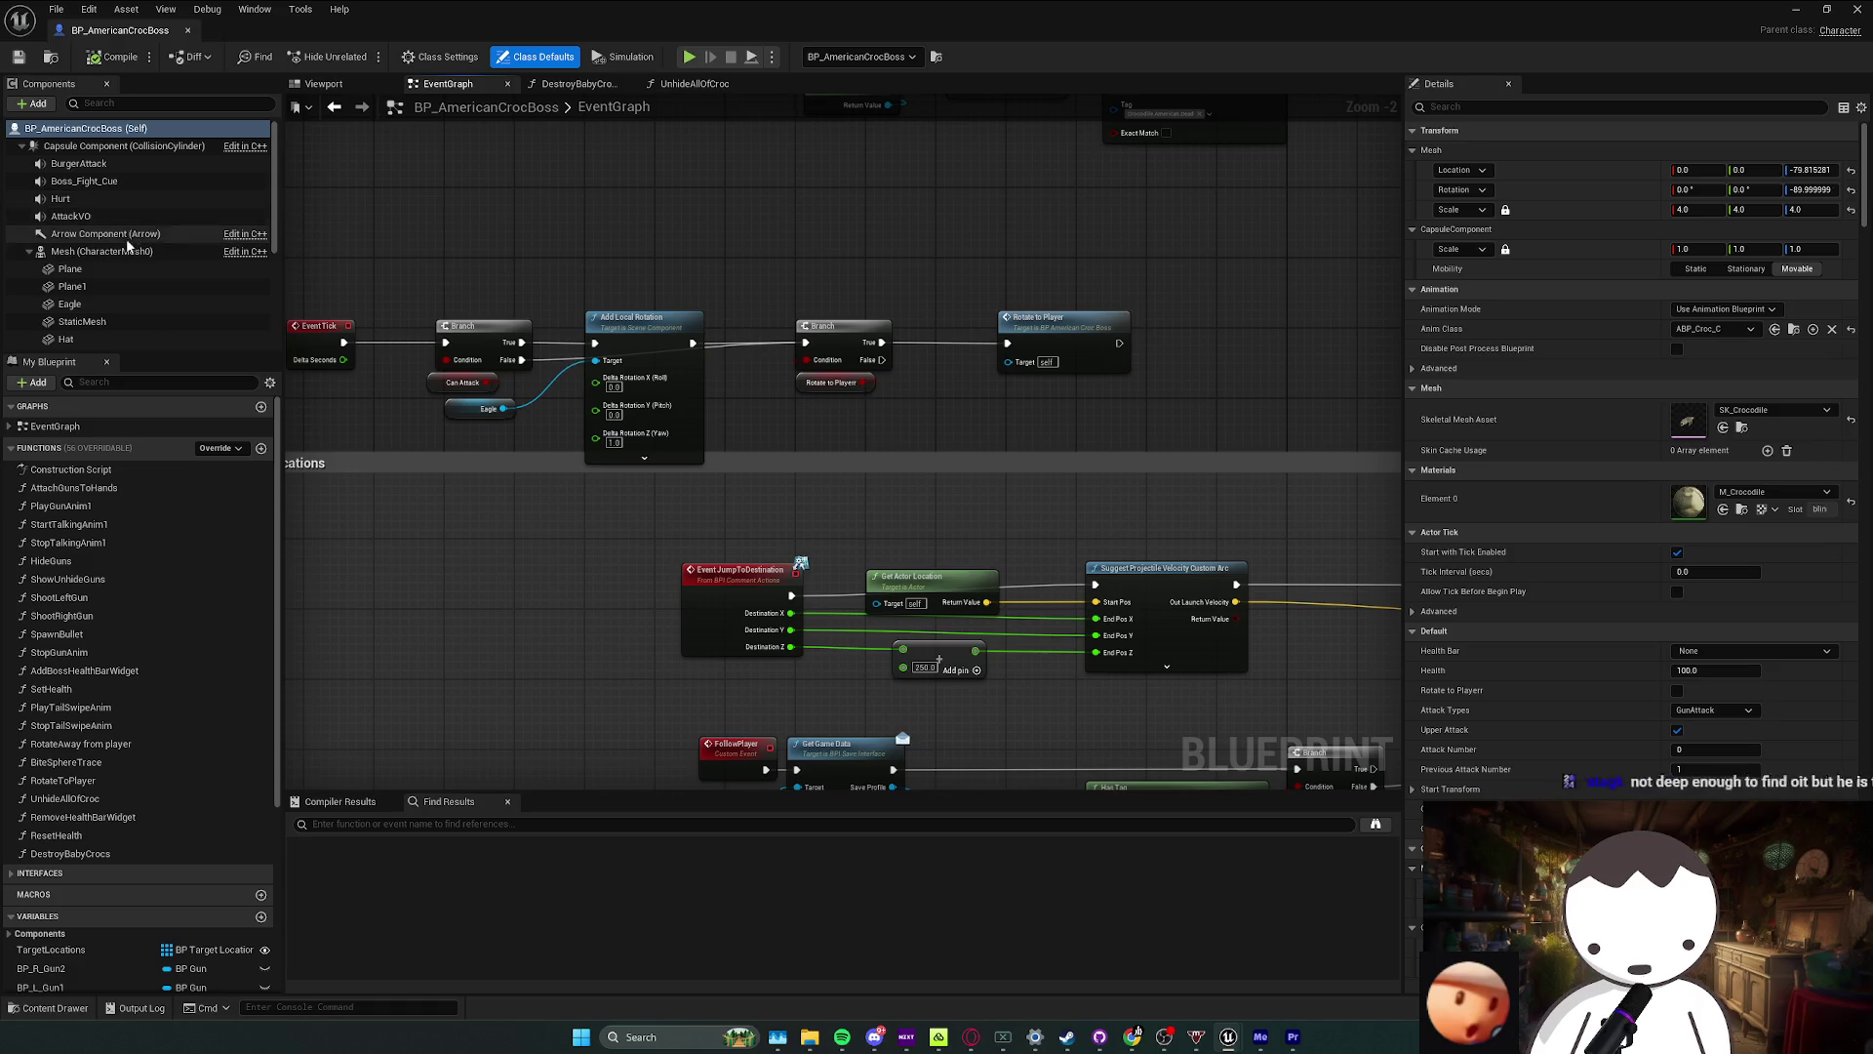
pyautogui.click(125, 268)
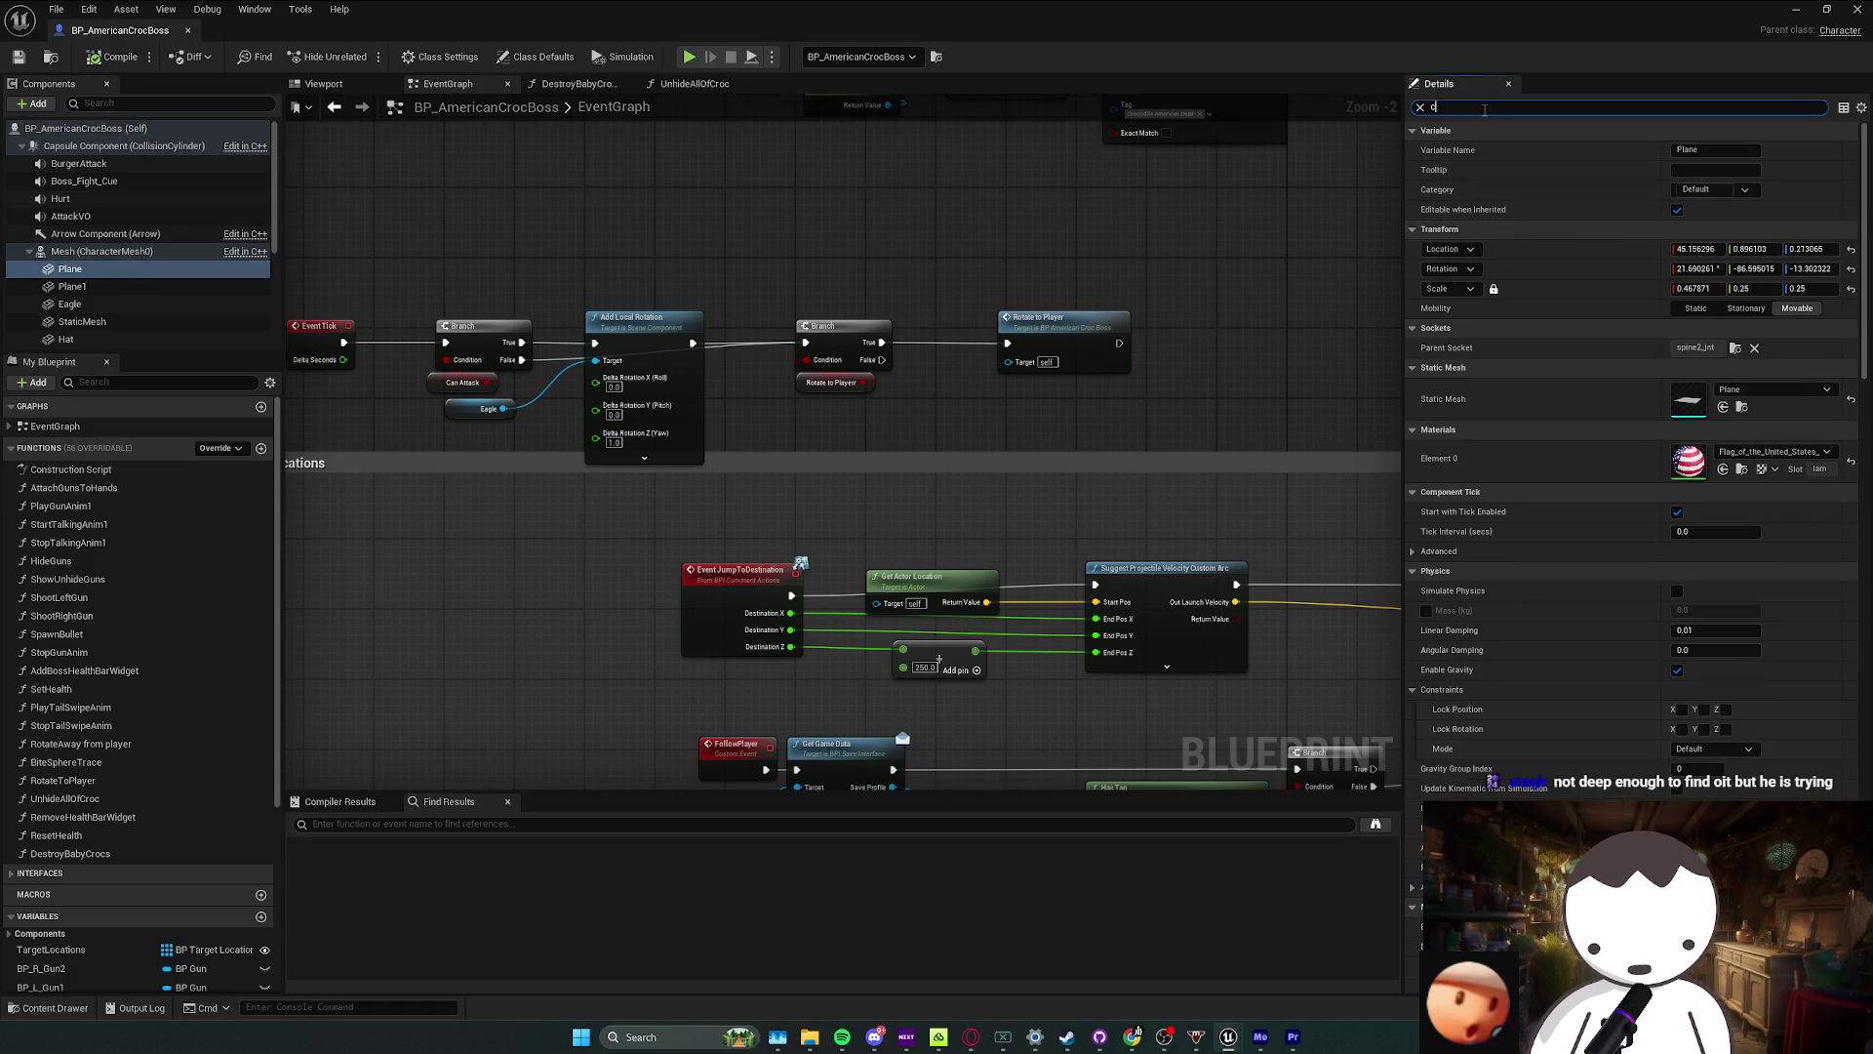
pyautogui.write('oll')
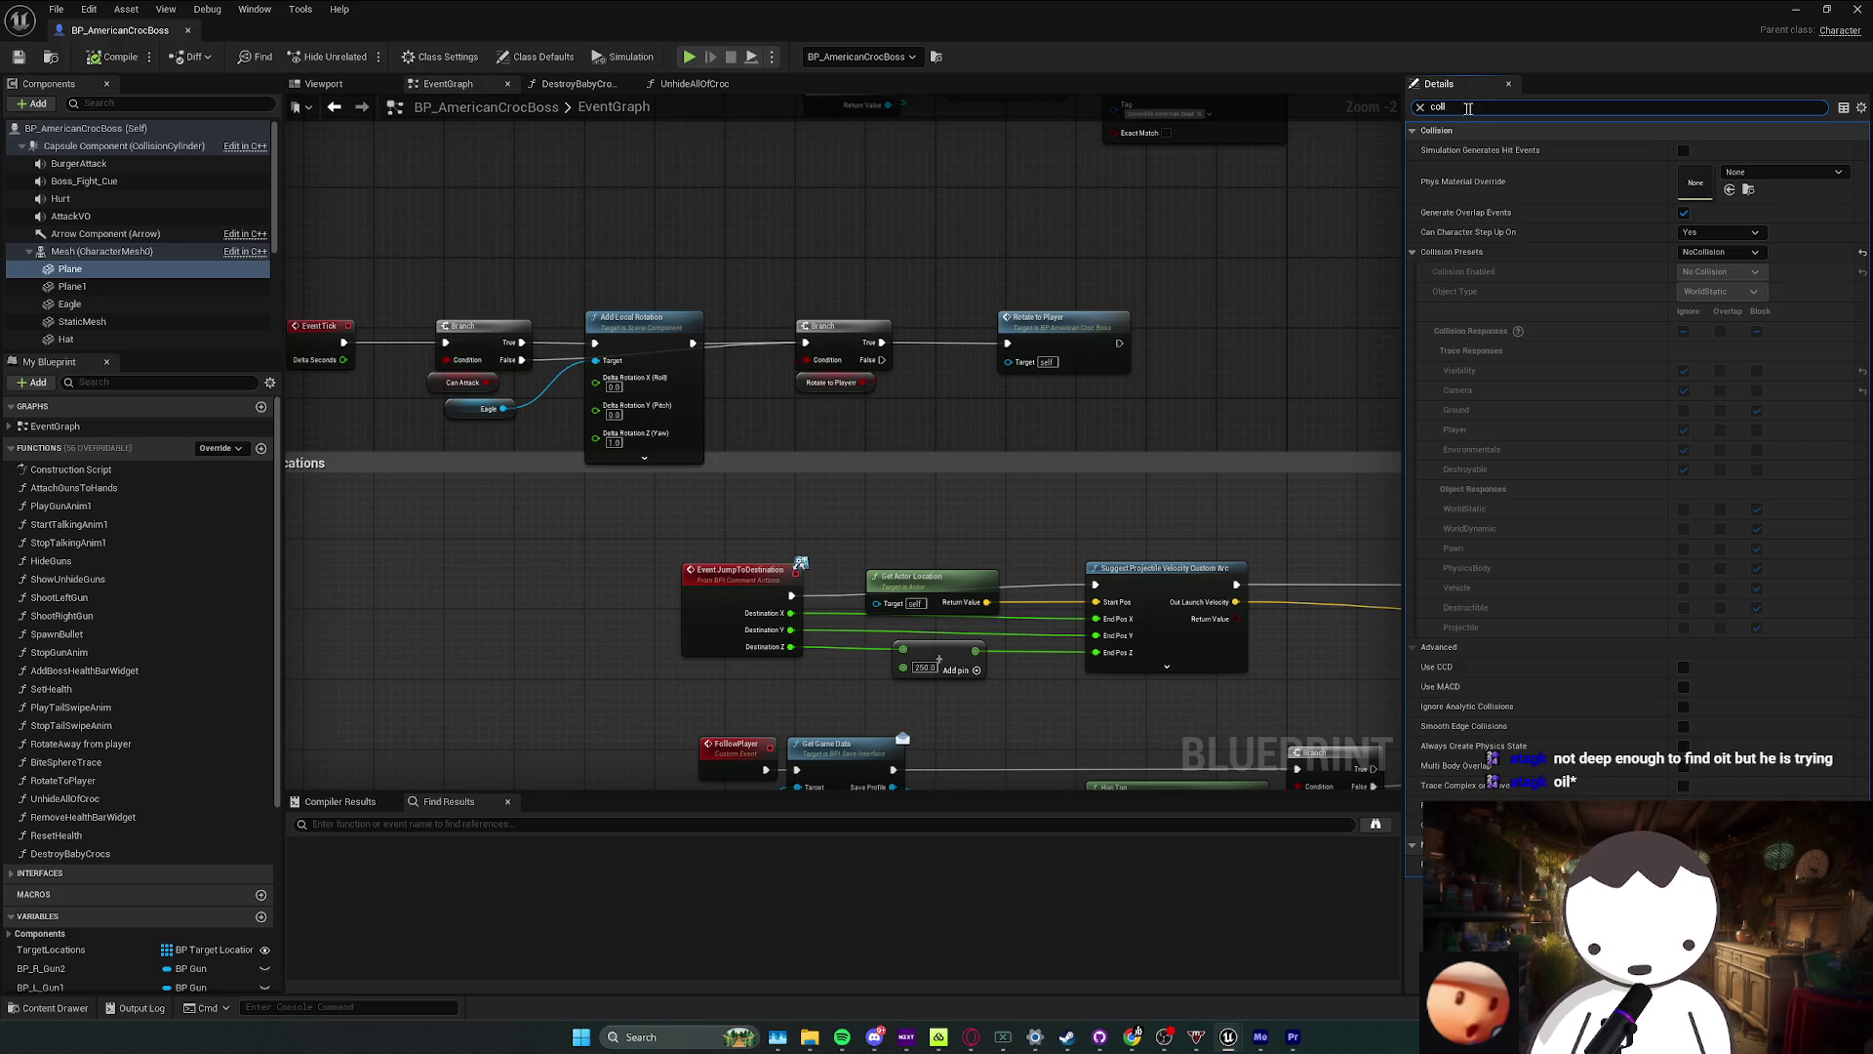
# Step: In the Viewport, check collision on Plane1, Eagle, Hat, the main mesh and cigarette
pyautogui.click(323, 83)
pyautogui.moveTo(488, 196); pyautogui.dragTo(605, 195)
pyautogui.click(72, 286)
pyautogui.click(69, 303)
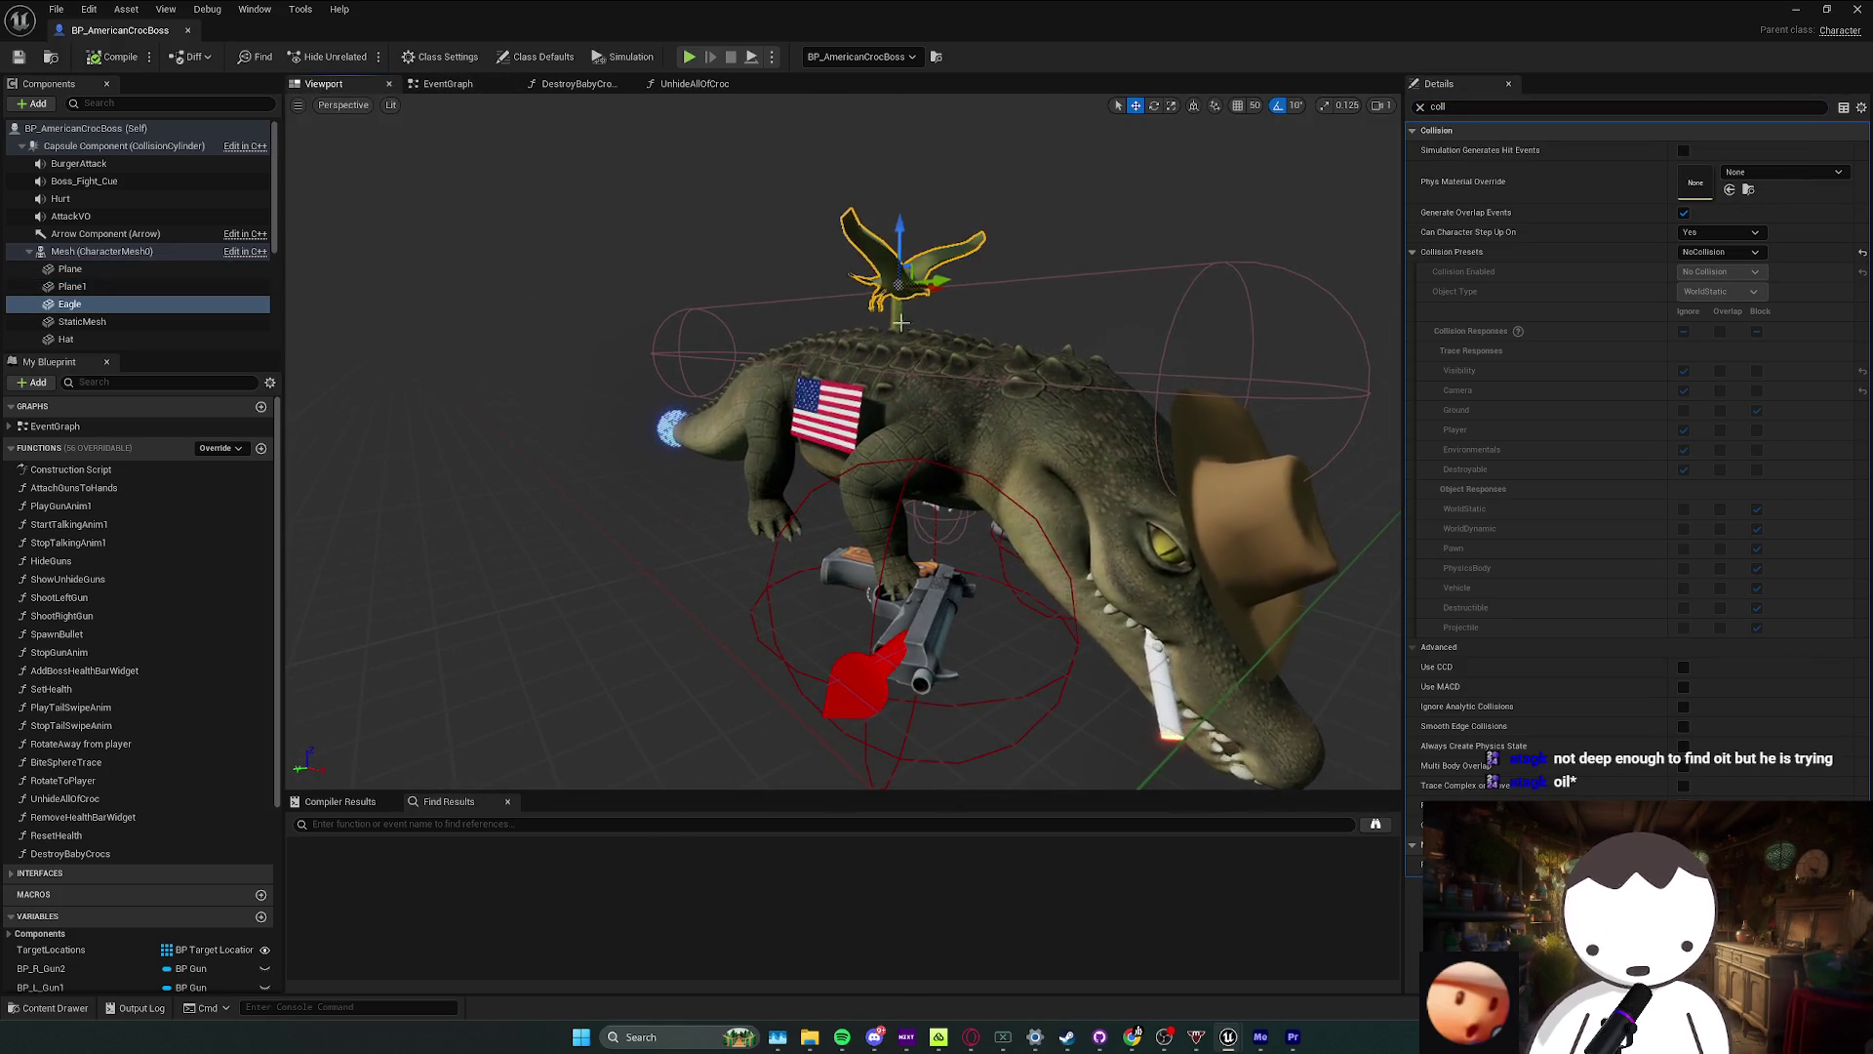
pyautogui.click(1251, 485)
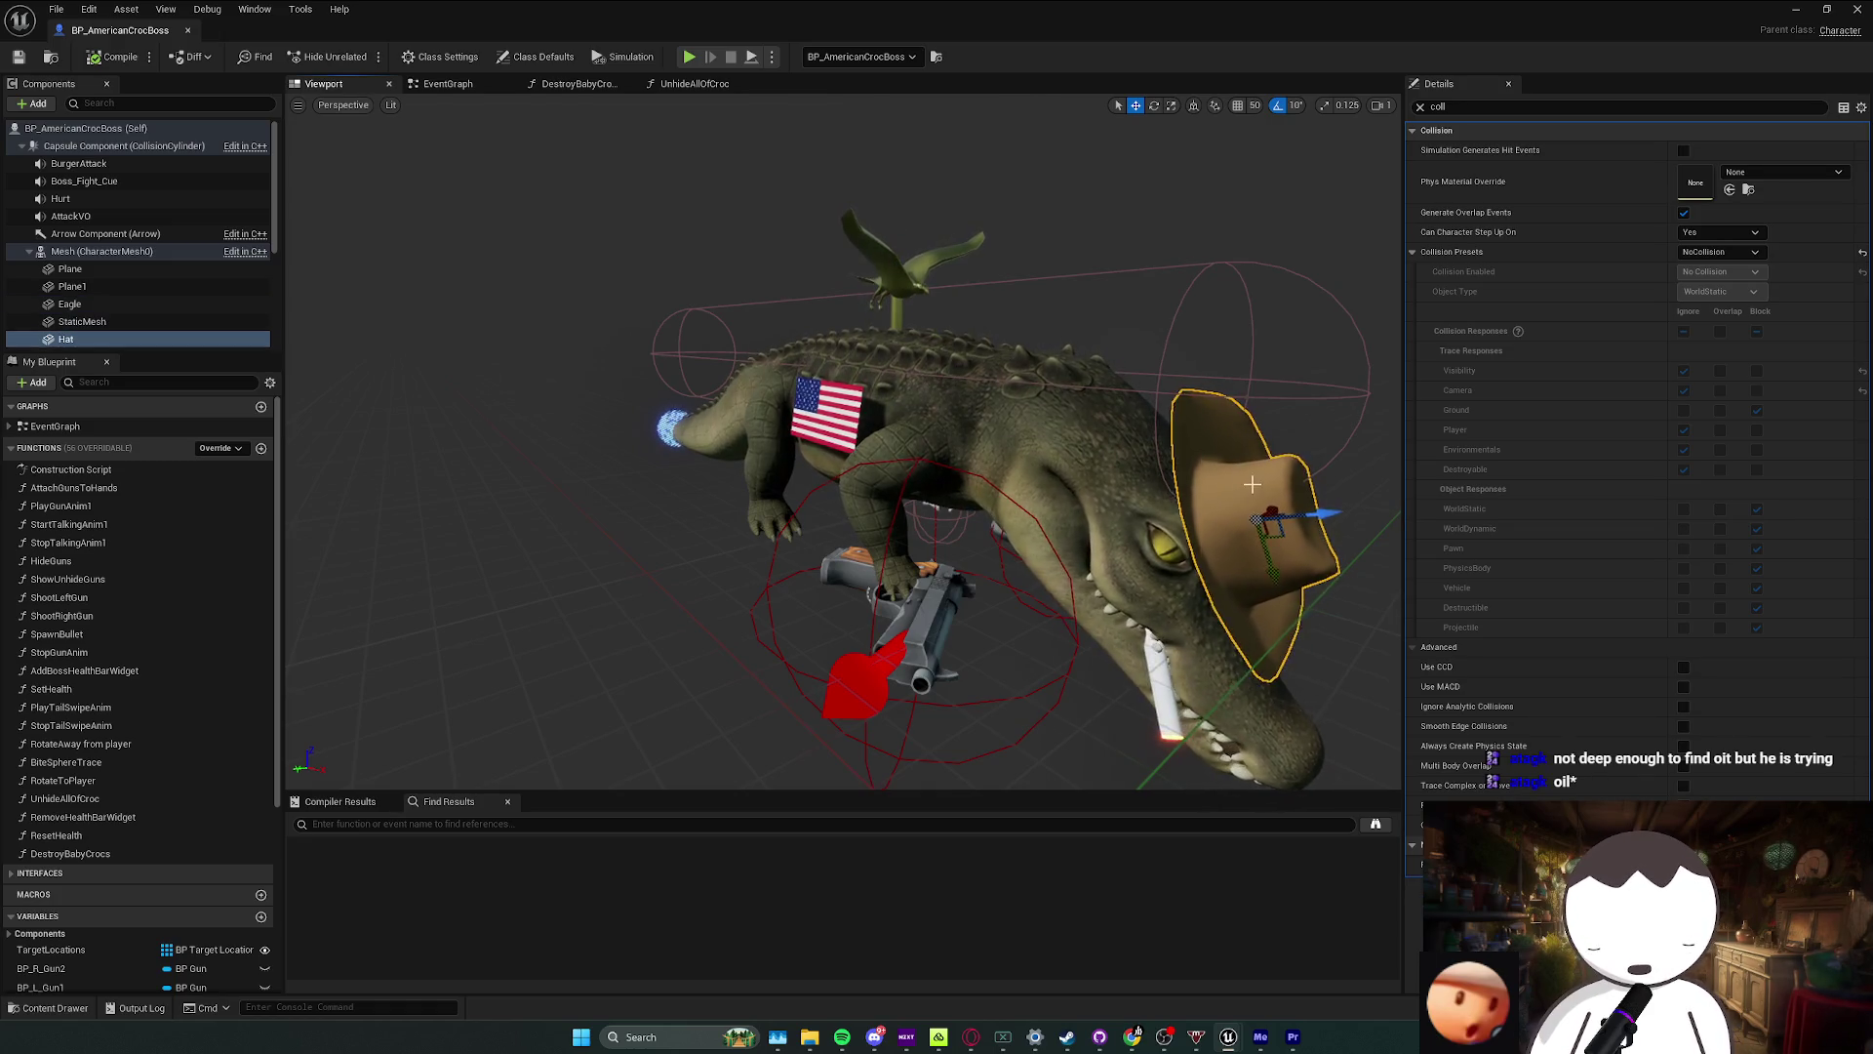
pyautogui.click(1155, 680)
pyautogui.press('f')
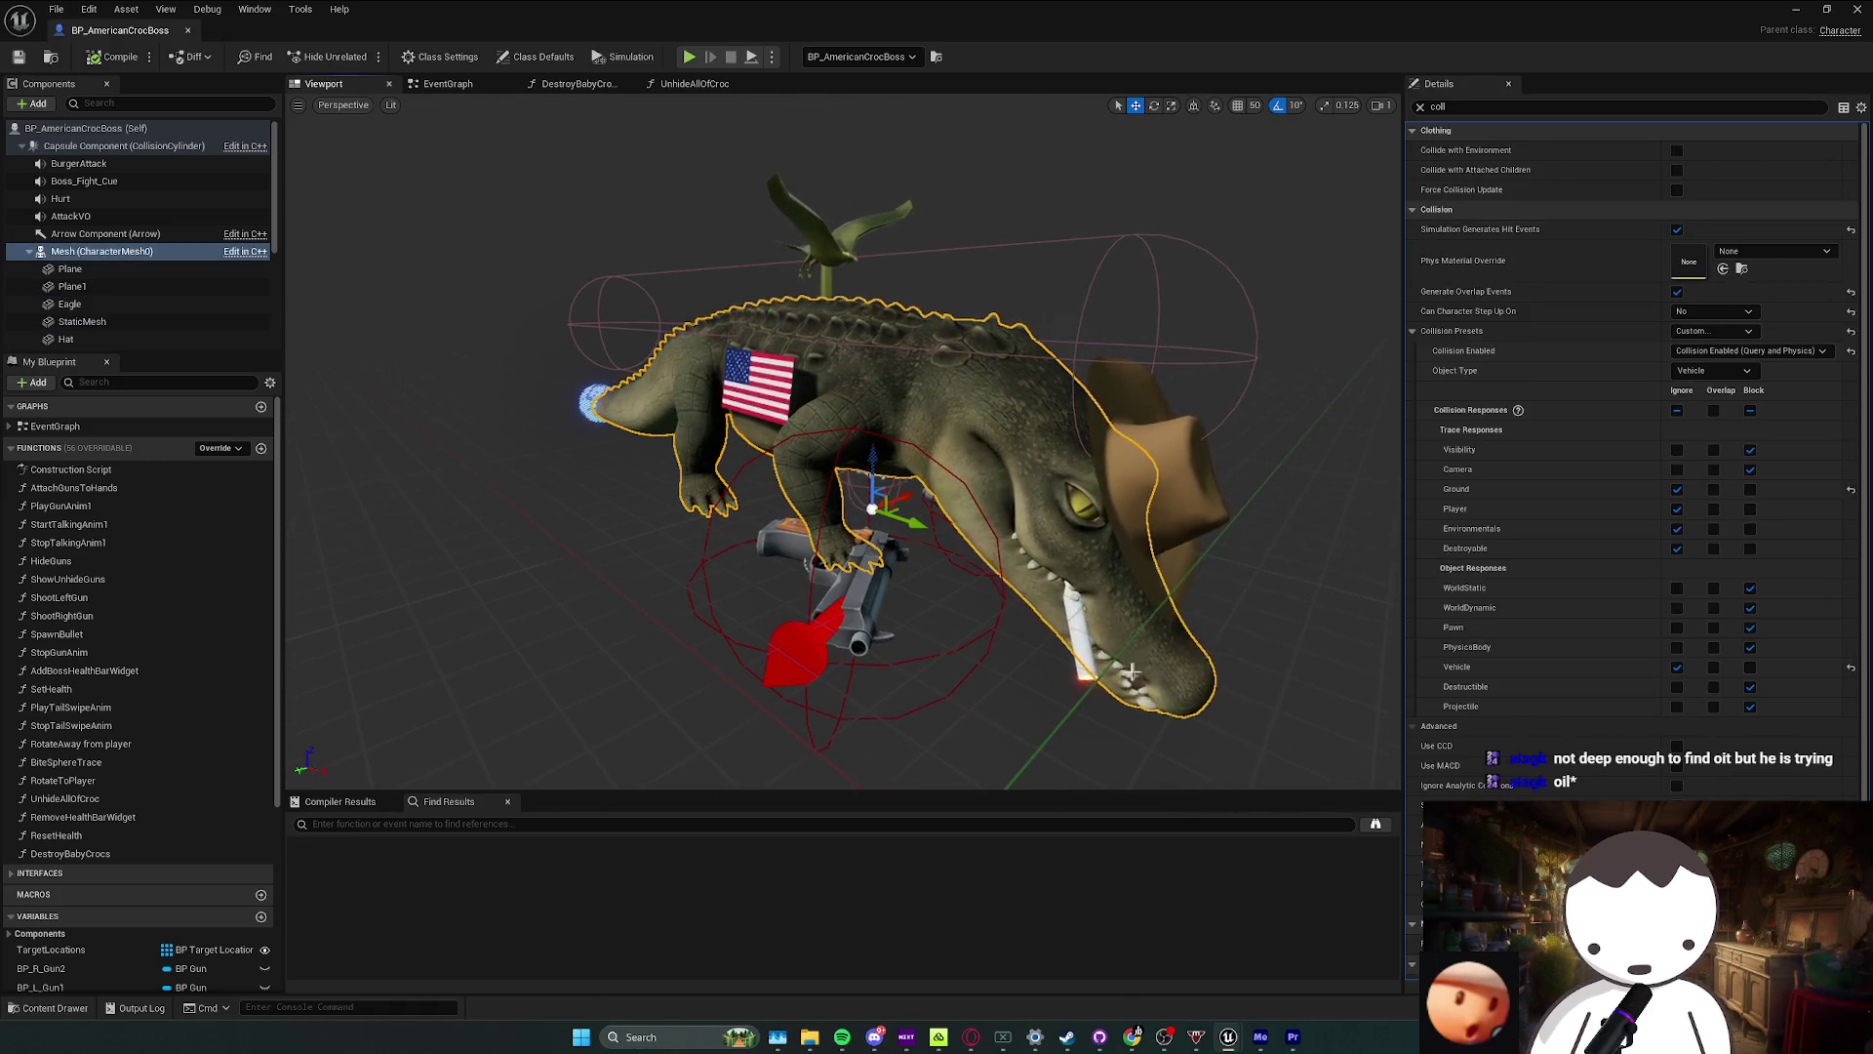
pyautogui.click(1090, 654)
pyautogui.scroll(10, 1083, 625)
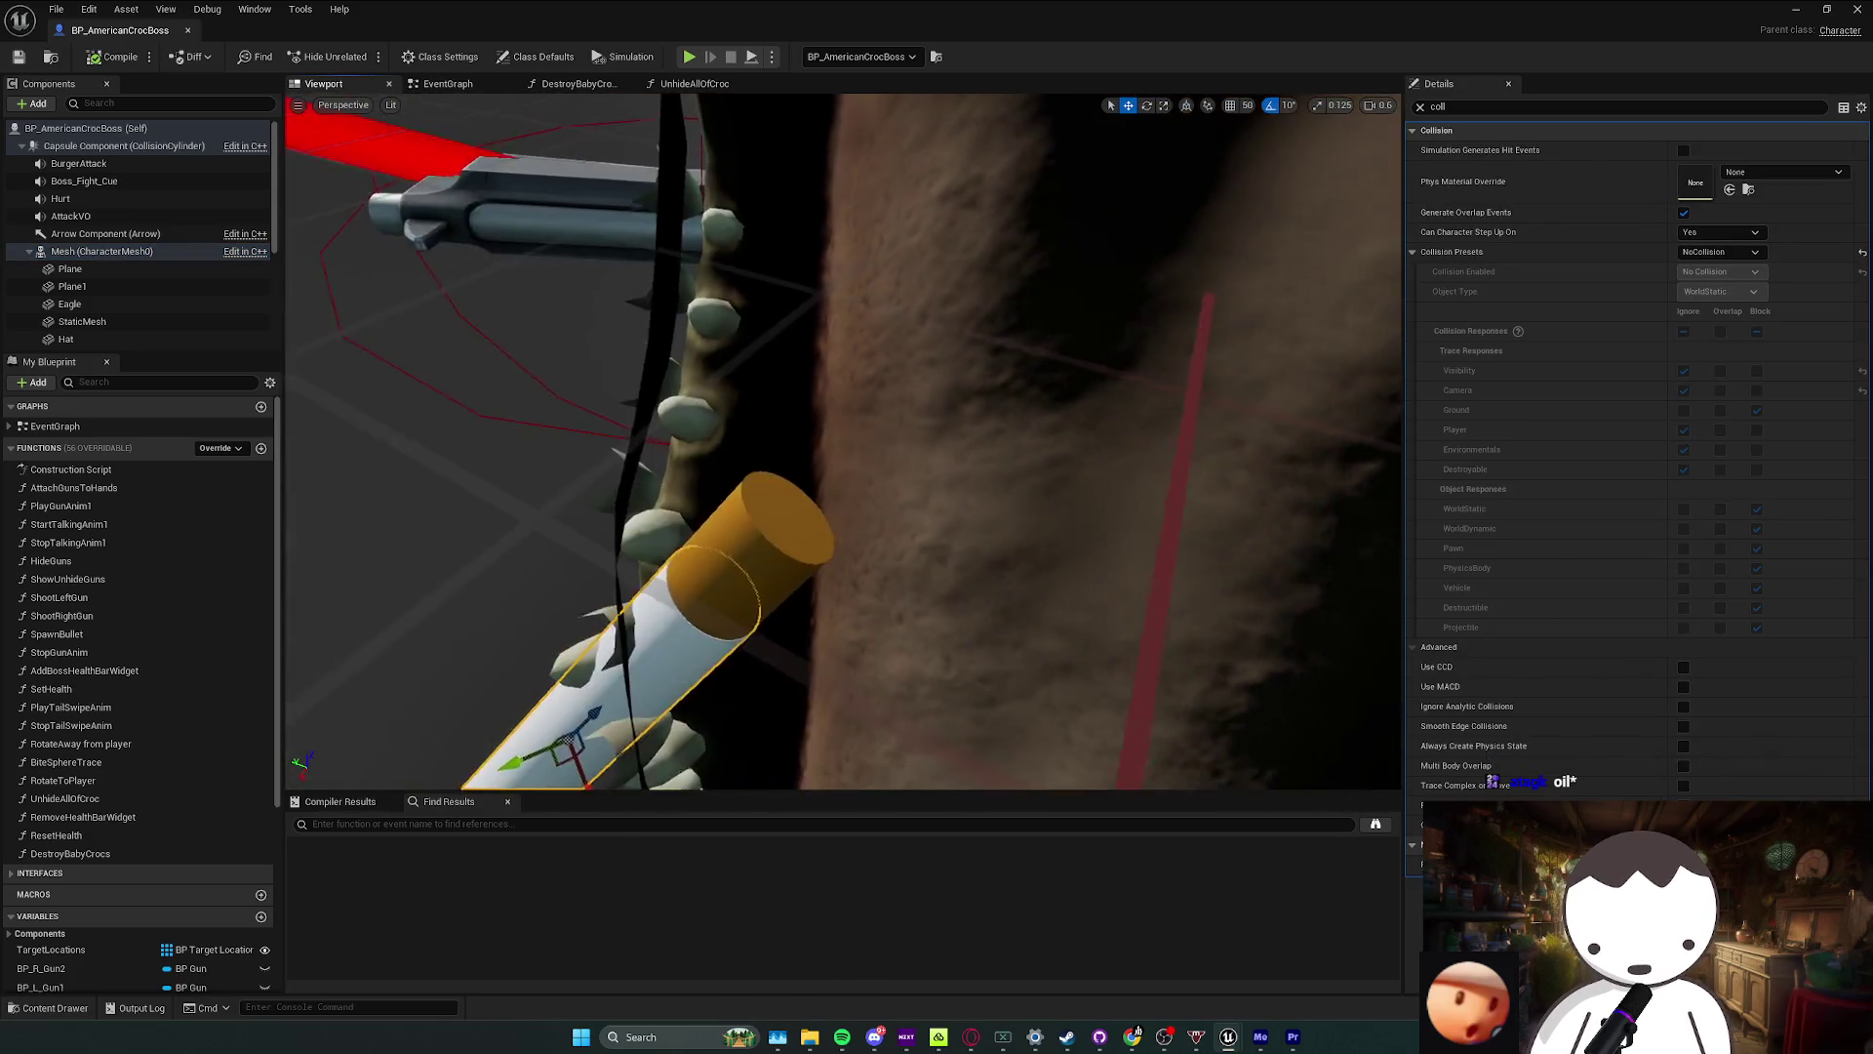
pyautogui.moveTo(1012, 590)
pyautogui.mouseDown()
pyautogui.moveTo(898, 478)
pyautogui.moveTo(882, 577)
pyautogui.moveTo(800, 558)
pyautogui.mouseUp()
# Step: Check collision on the tail Sphere, body Capsule and gun, then clear the details filter
pyautogui.click(607, 568)
pyautogui.scroll(-2, 683, 546)
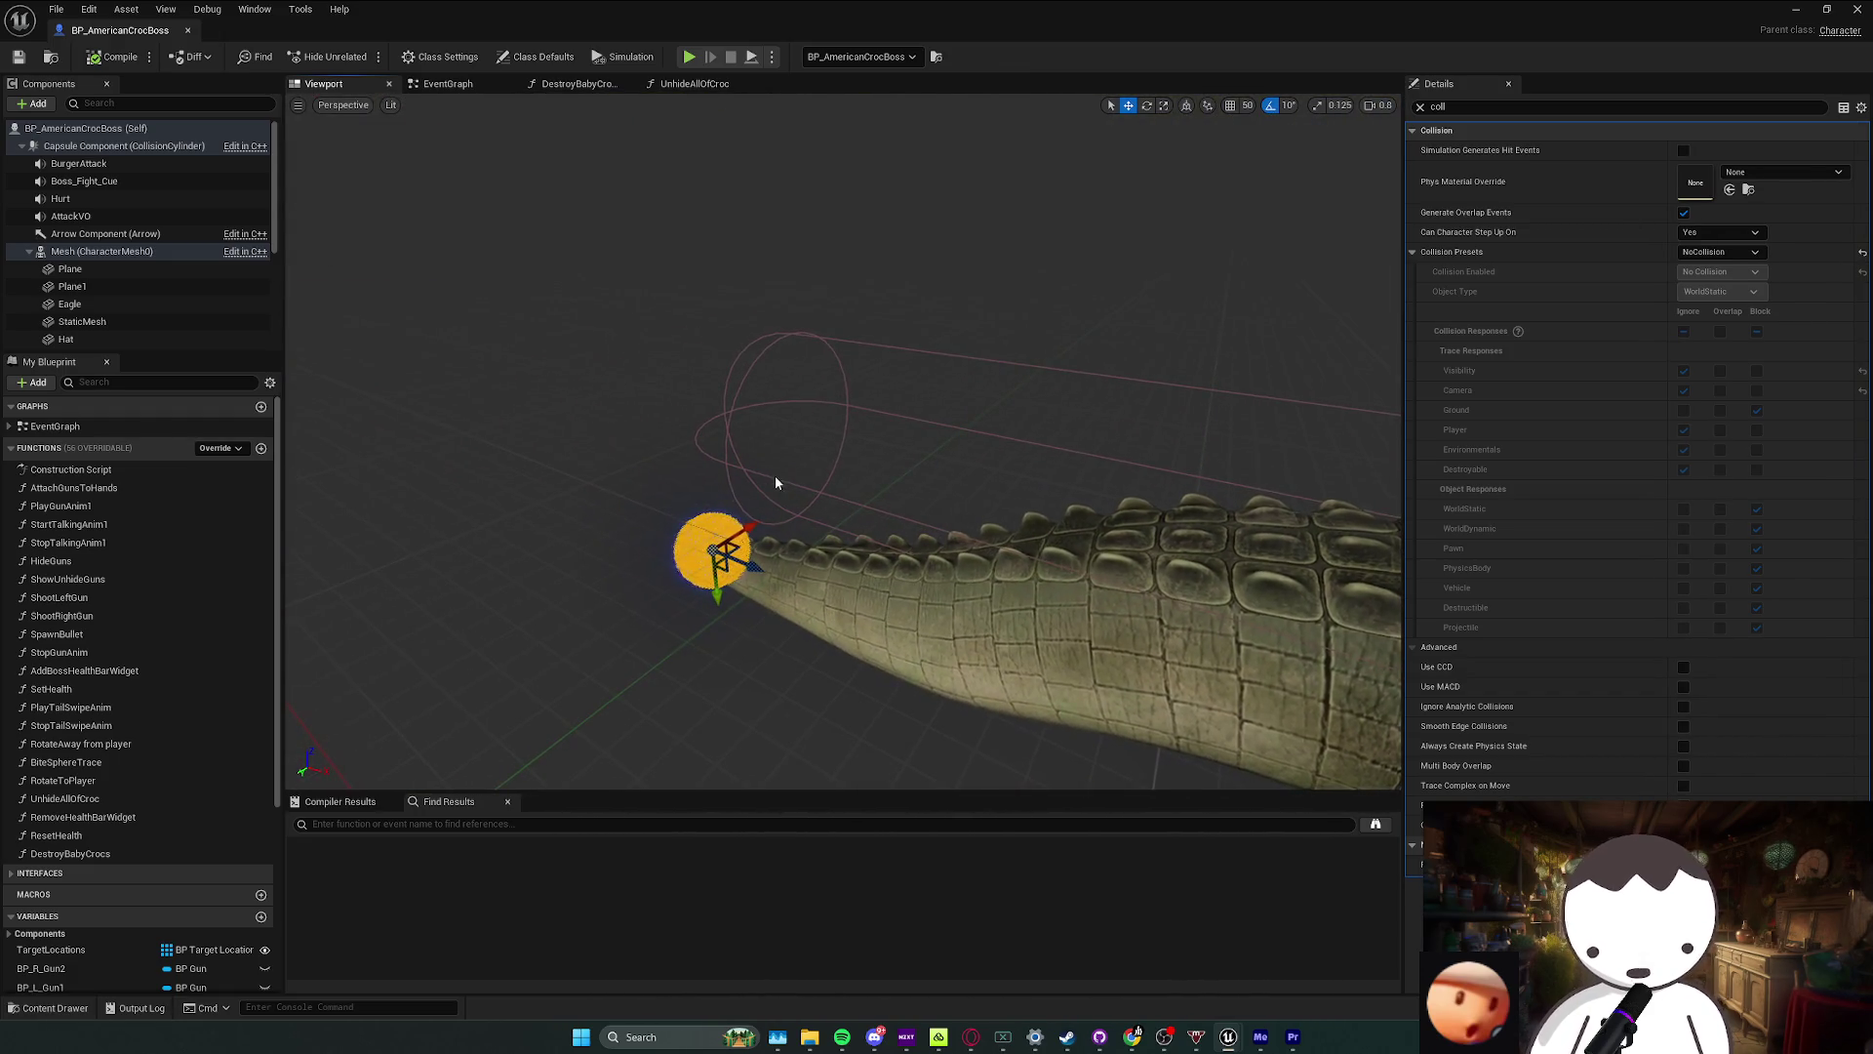
pyautogui.click(1000, 472)
pyautogui.scroll(-2, 1000, 472)
pyautogui.moveTo(972, 566)
pyautogui.mouseDown()
pyautogui.moveTo(878, 562)
pyautogui.moveTo(973, 566)
pyautogui.mouseUp()
pyautogui.click(954, 613)
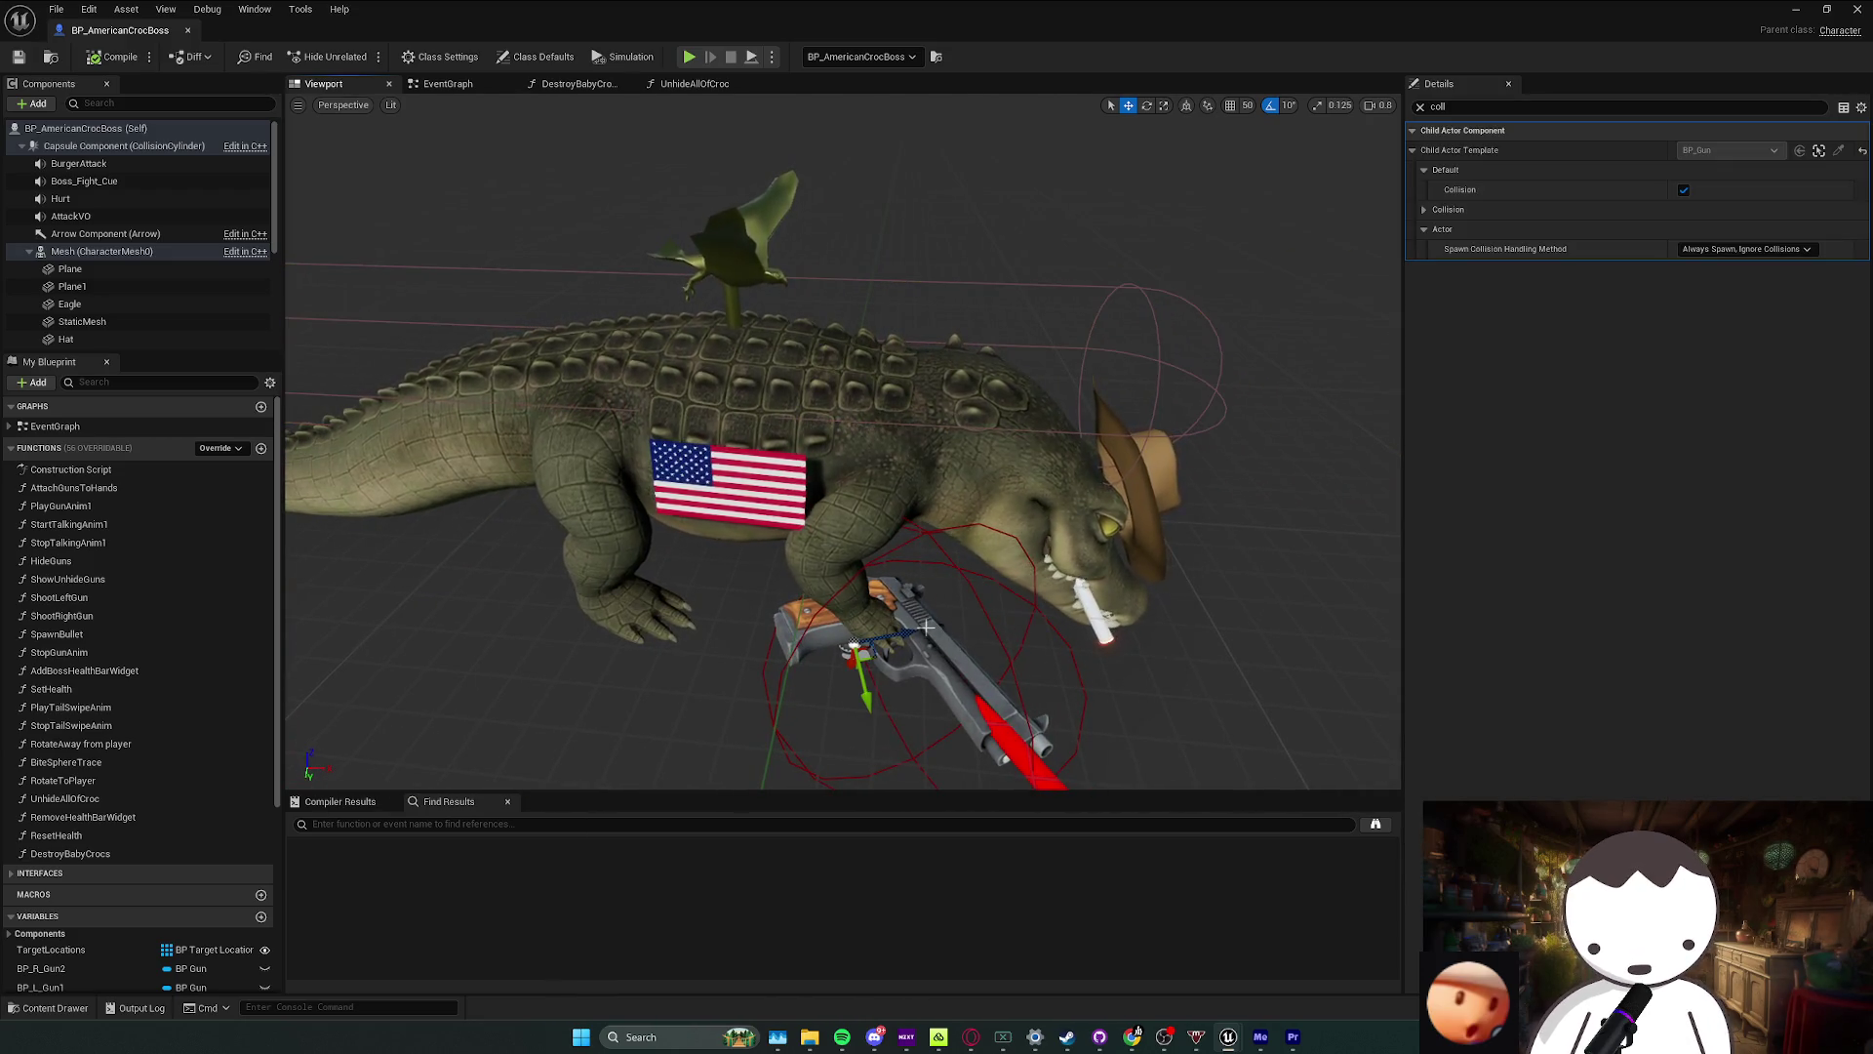
pyautogui.moveTo(934, 639); pyautogui.dragTo(1124, 563)
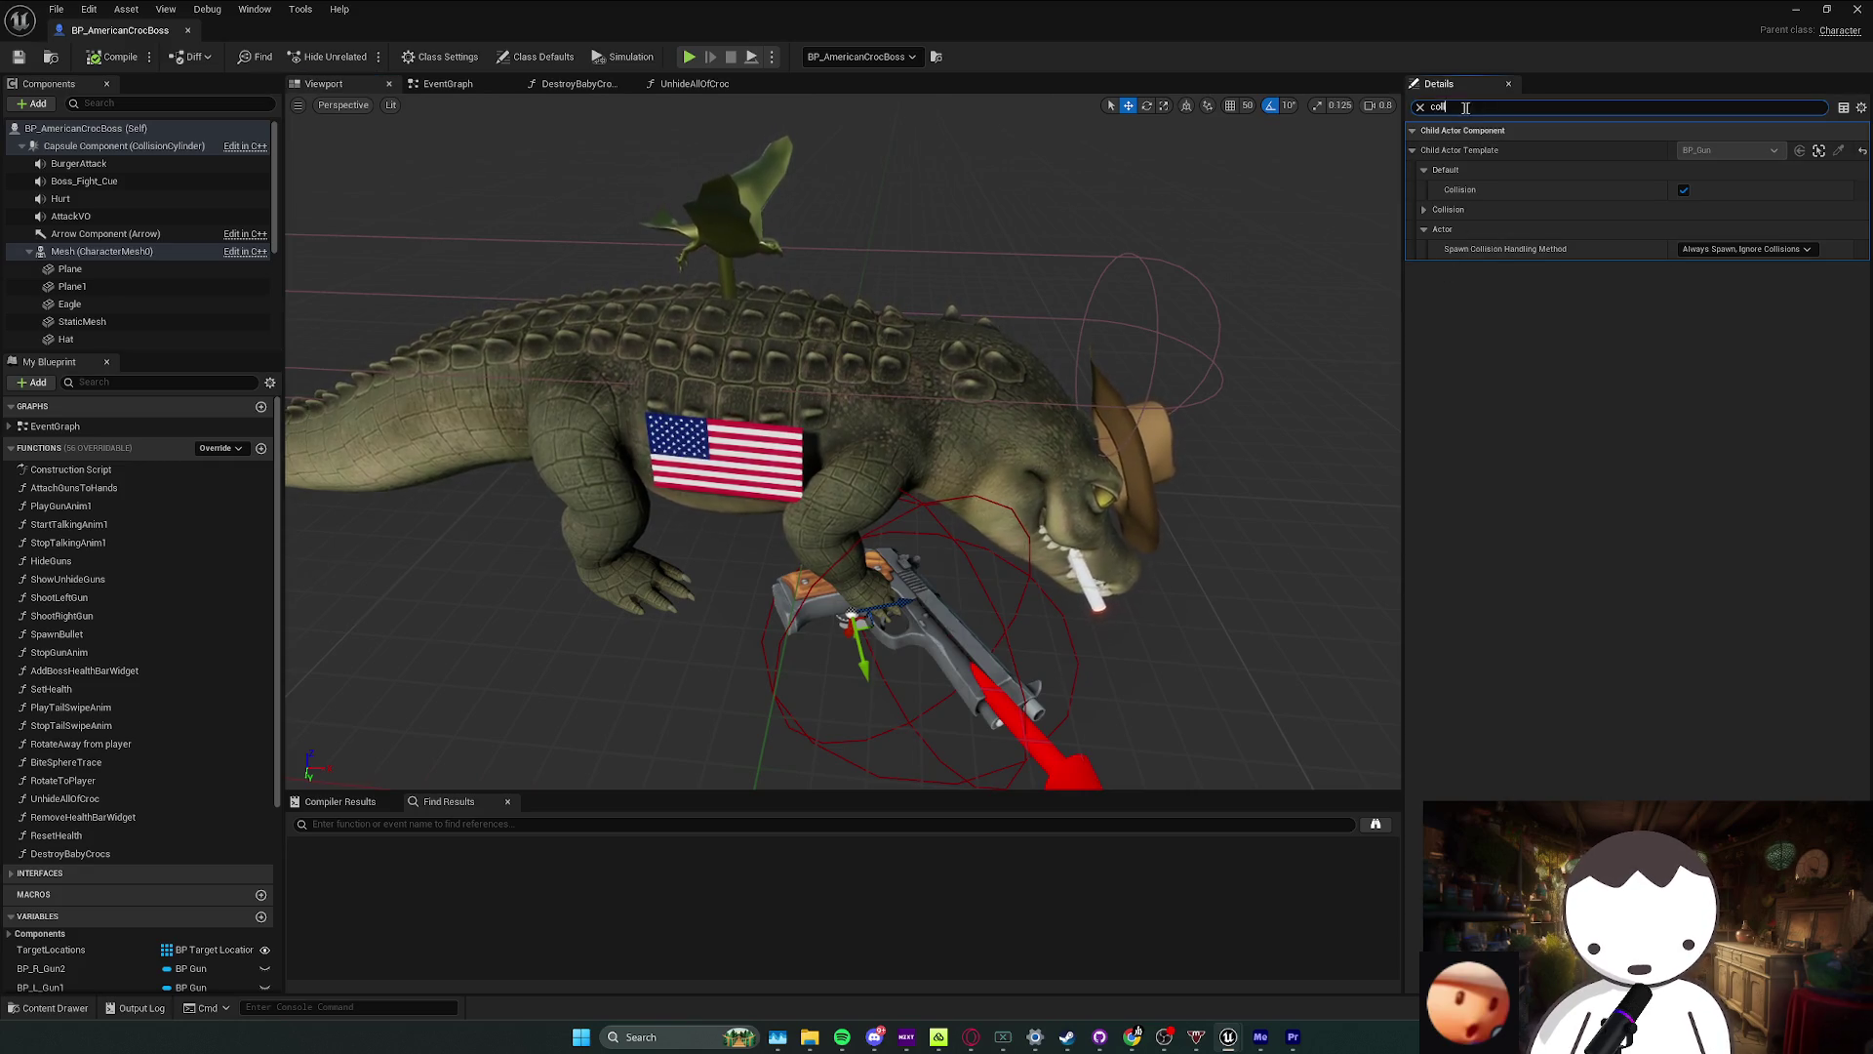
pyautogui.press('BackSpace')
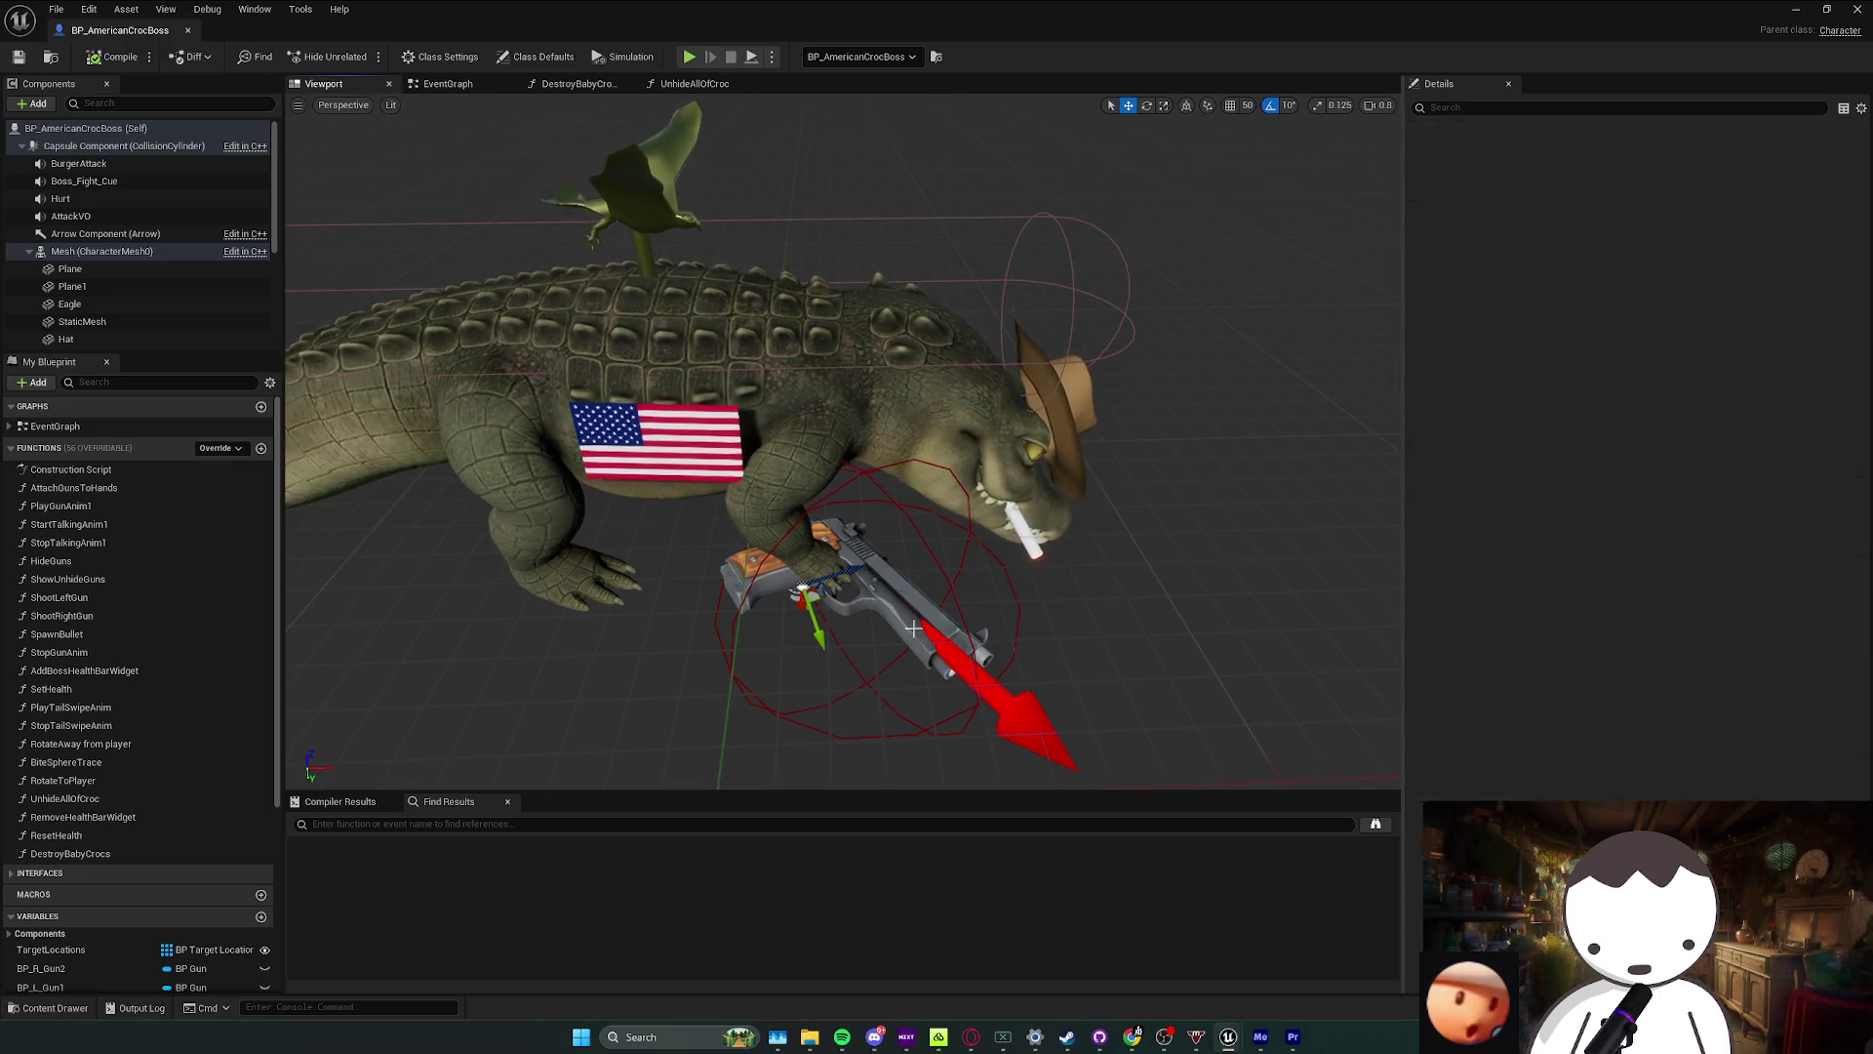
pyautogui.scroll(-3, 156, 283)
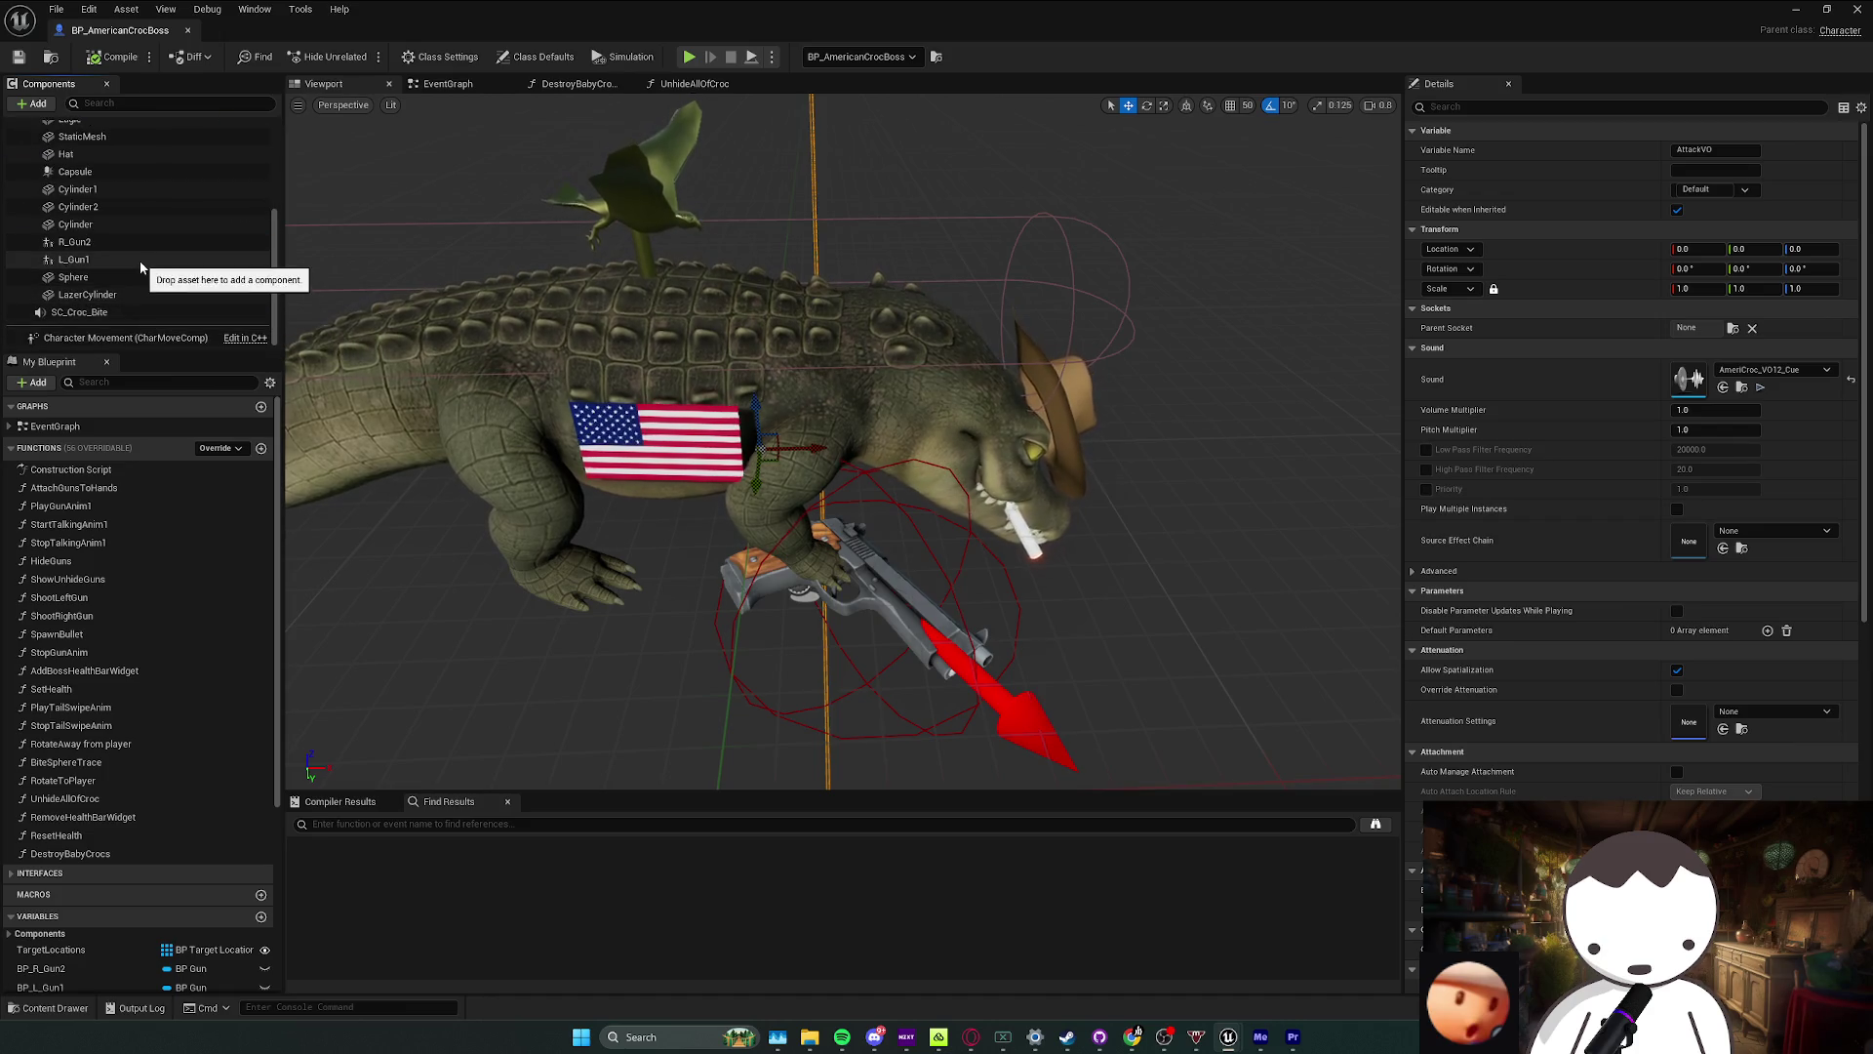
# Step: Select the L_Gun1 component after a brief detour to the music player
pyautogui.scroll(1, 140, 264)
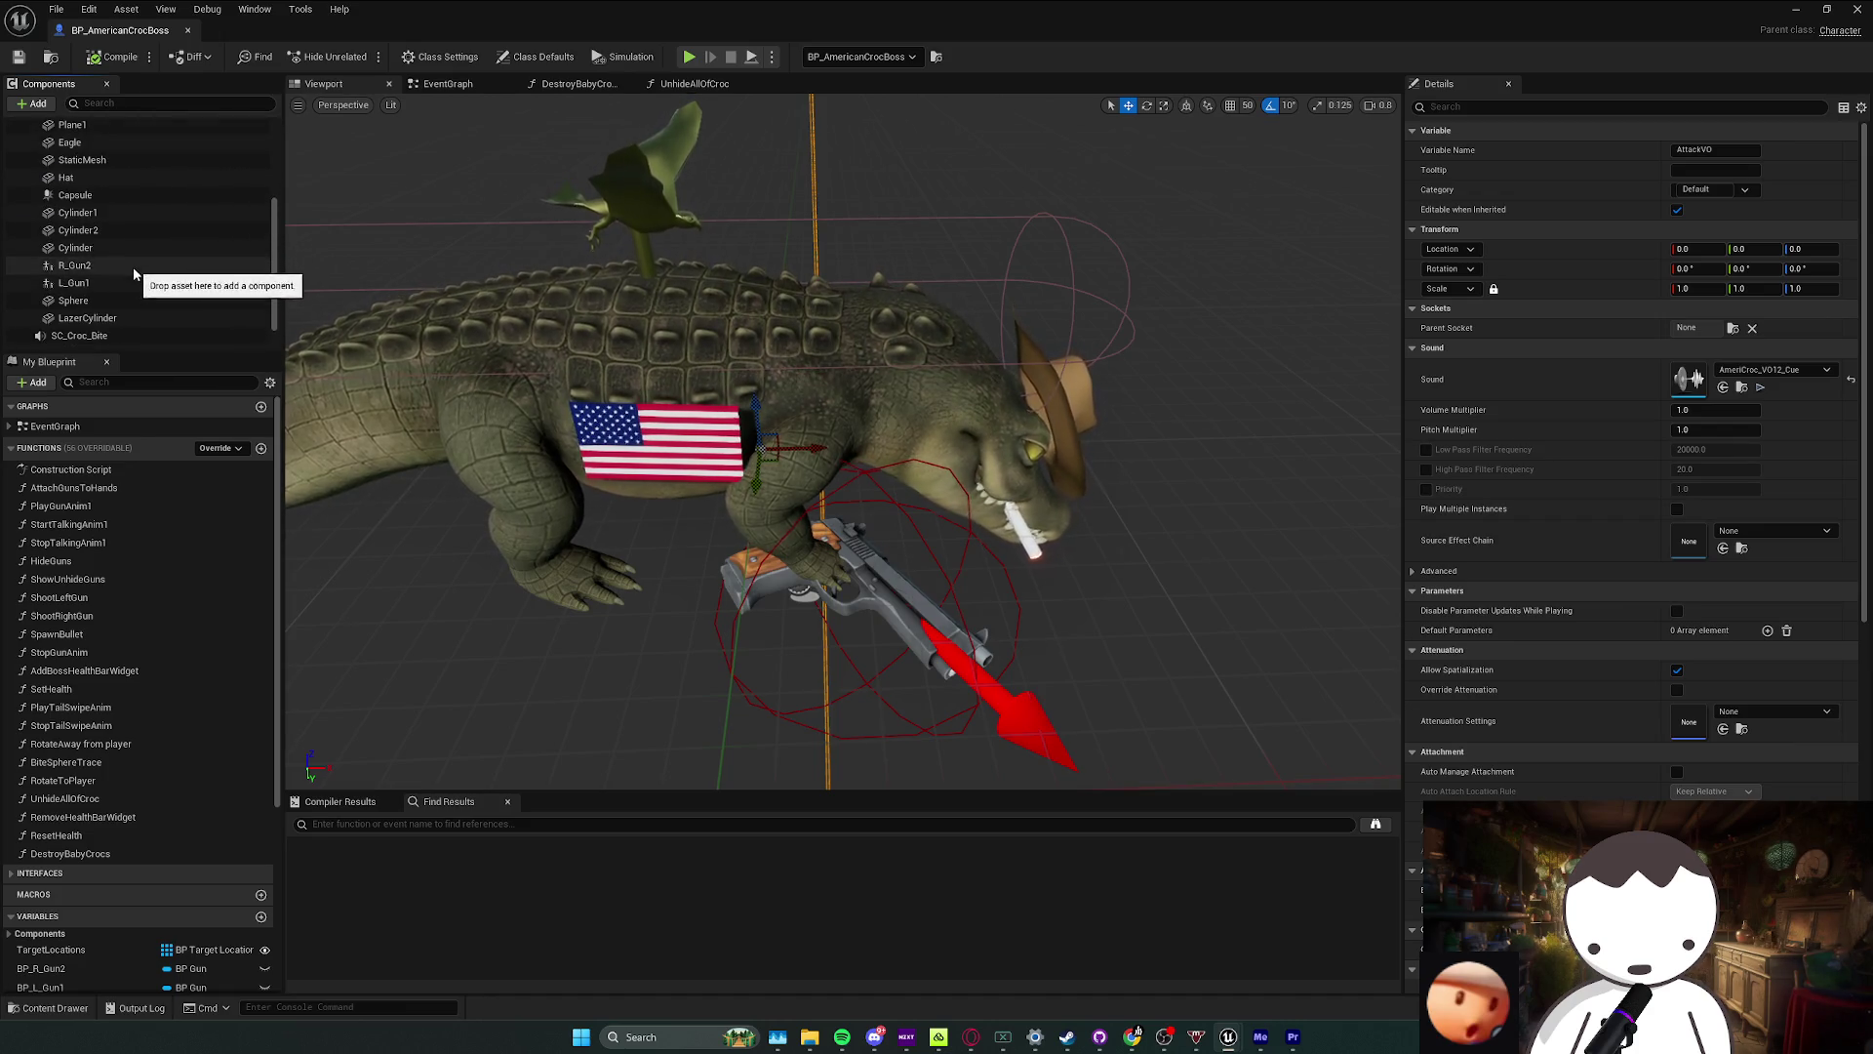
pyautogui.click(108, 279)
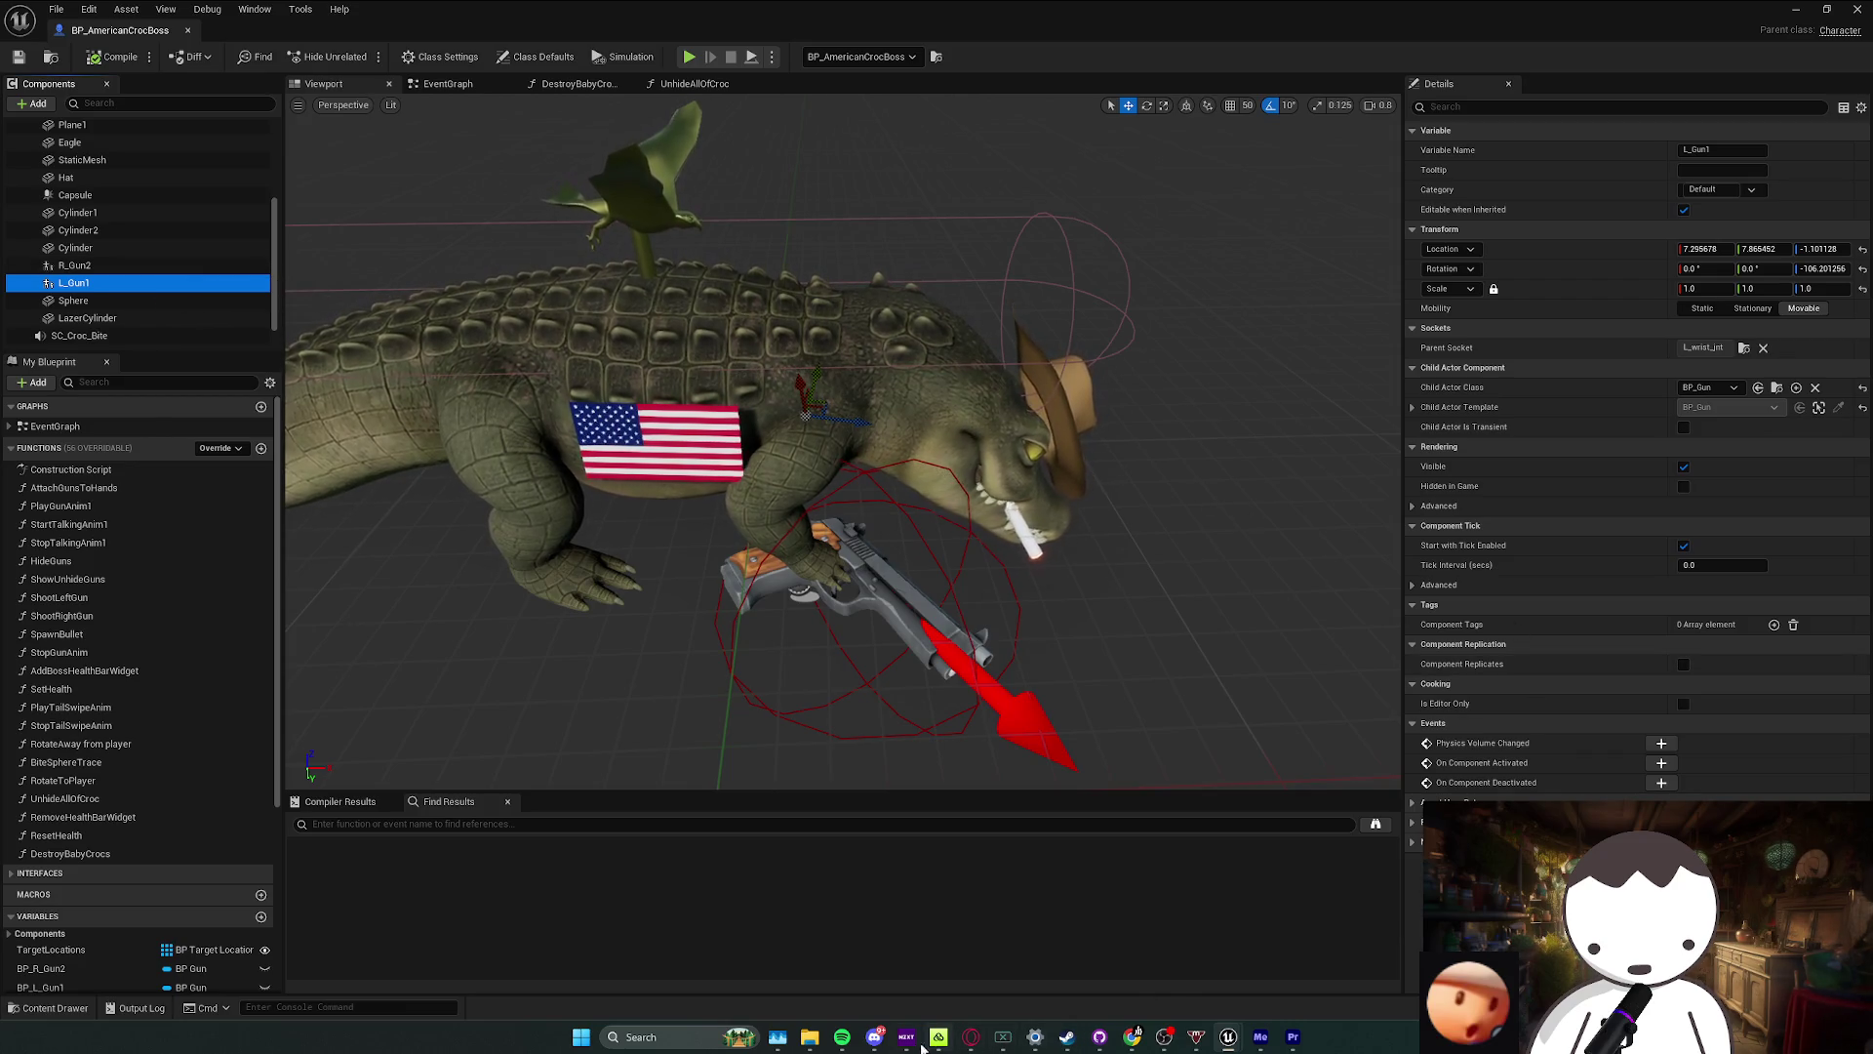
pyautogui.click(842, 1036)
pyautogui.click(1021, 965)
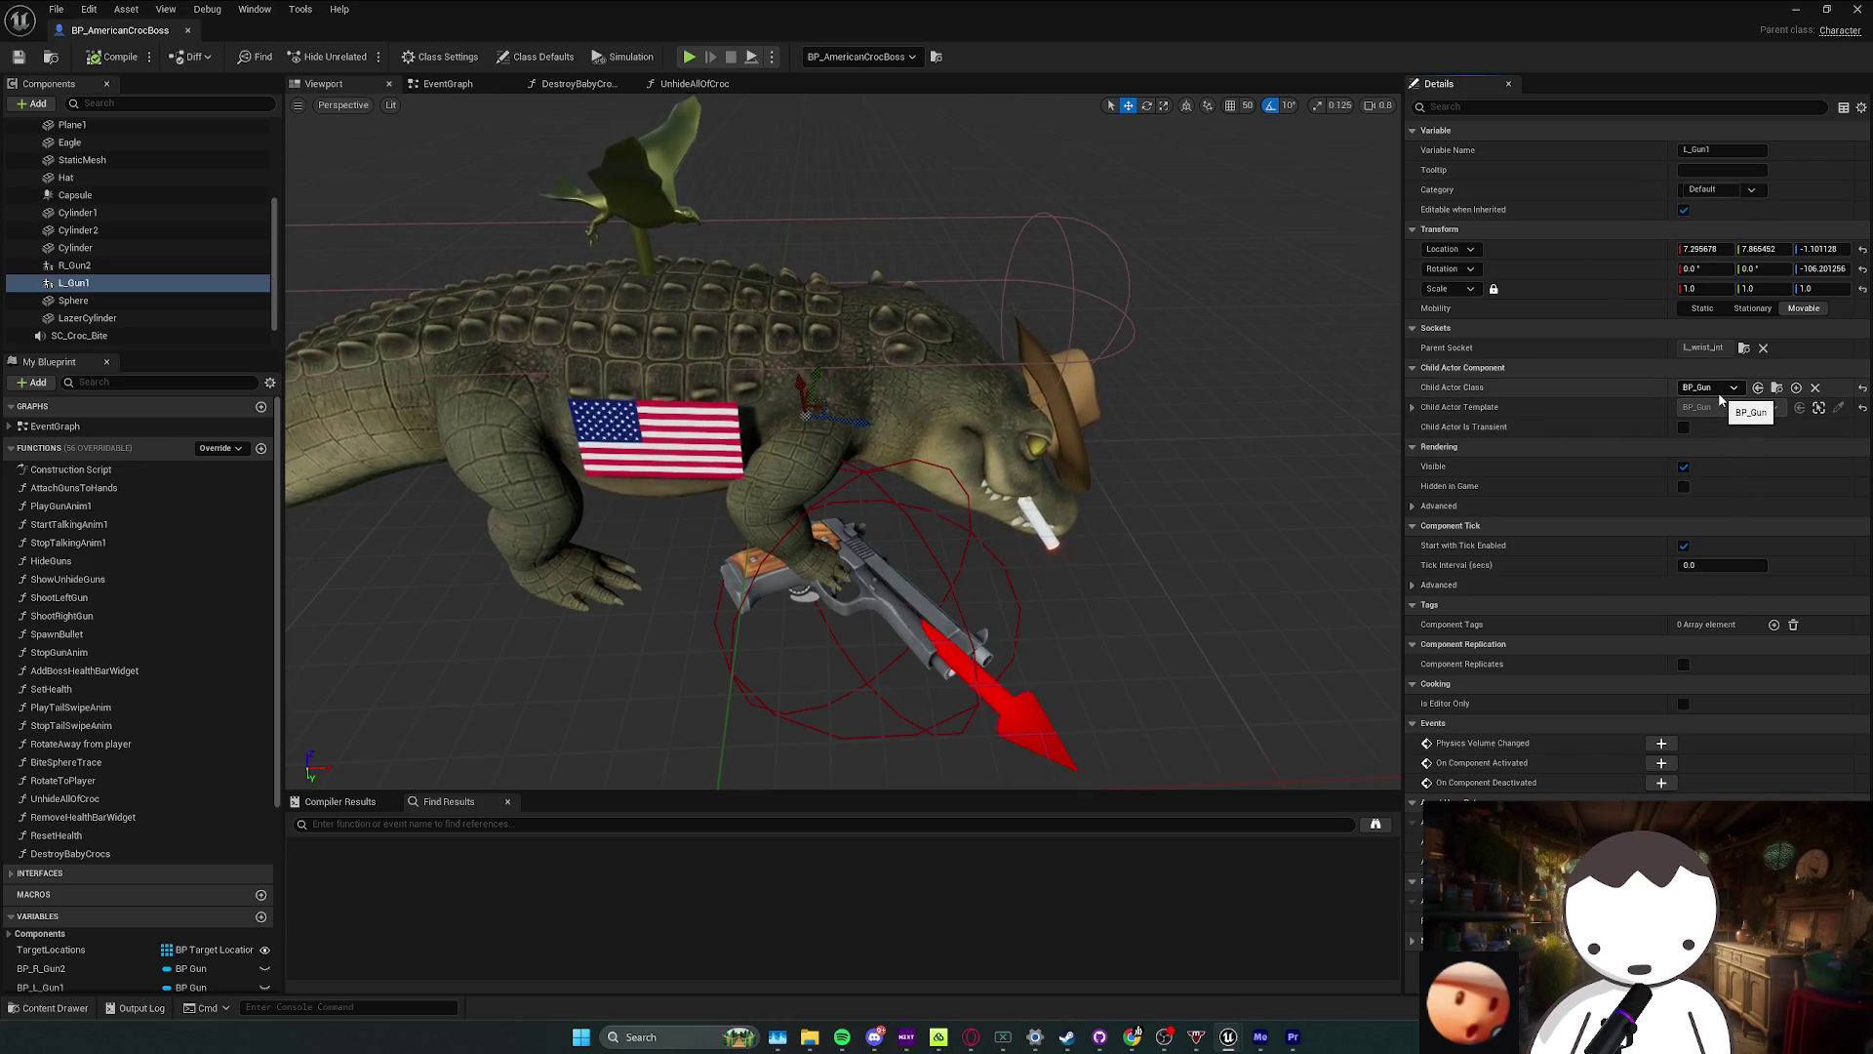
# Step: Locate and open the BP_Gun blueprint, inspect its graph, and return to the boss
pyautogui.click(1774, 388)
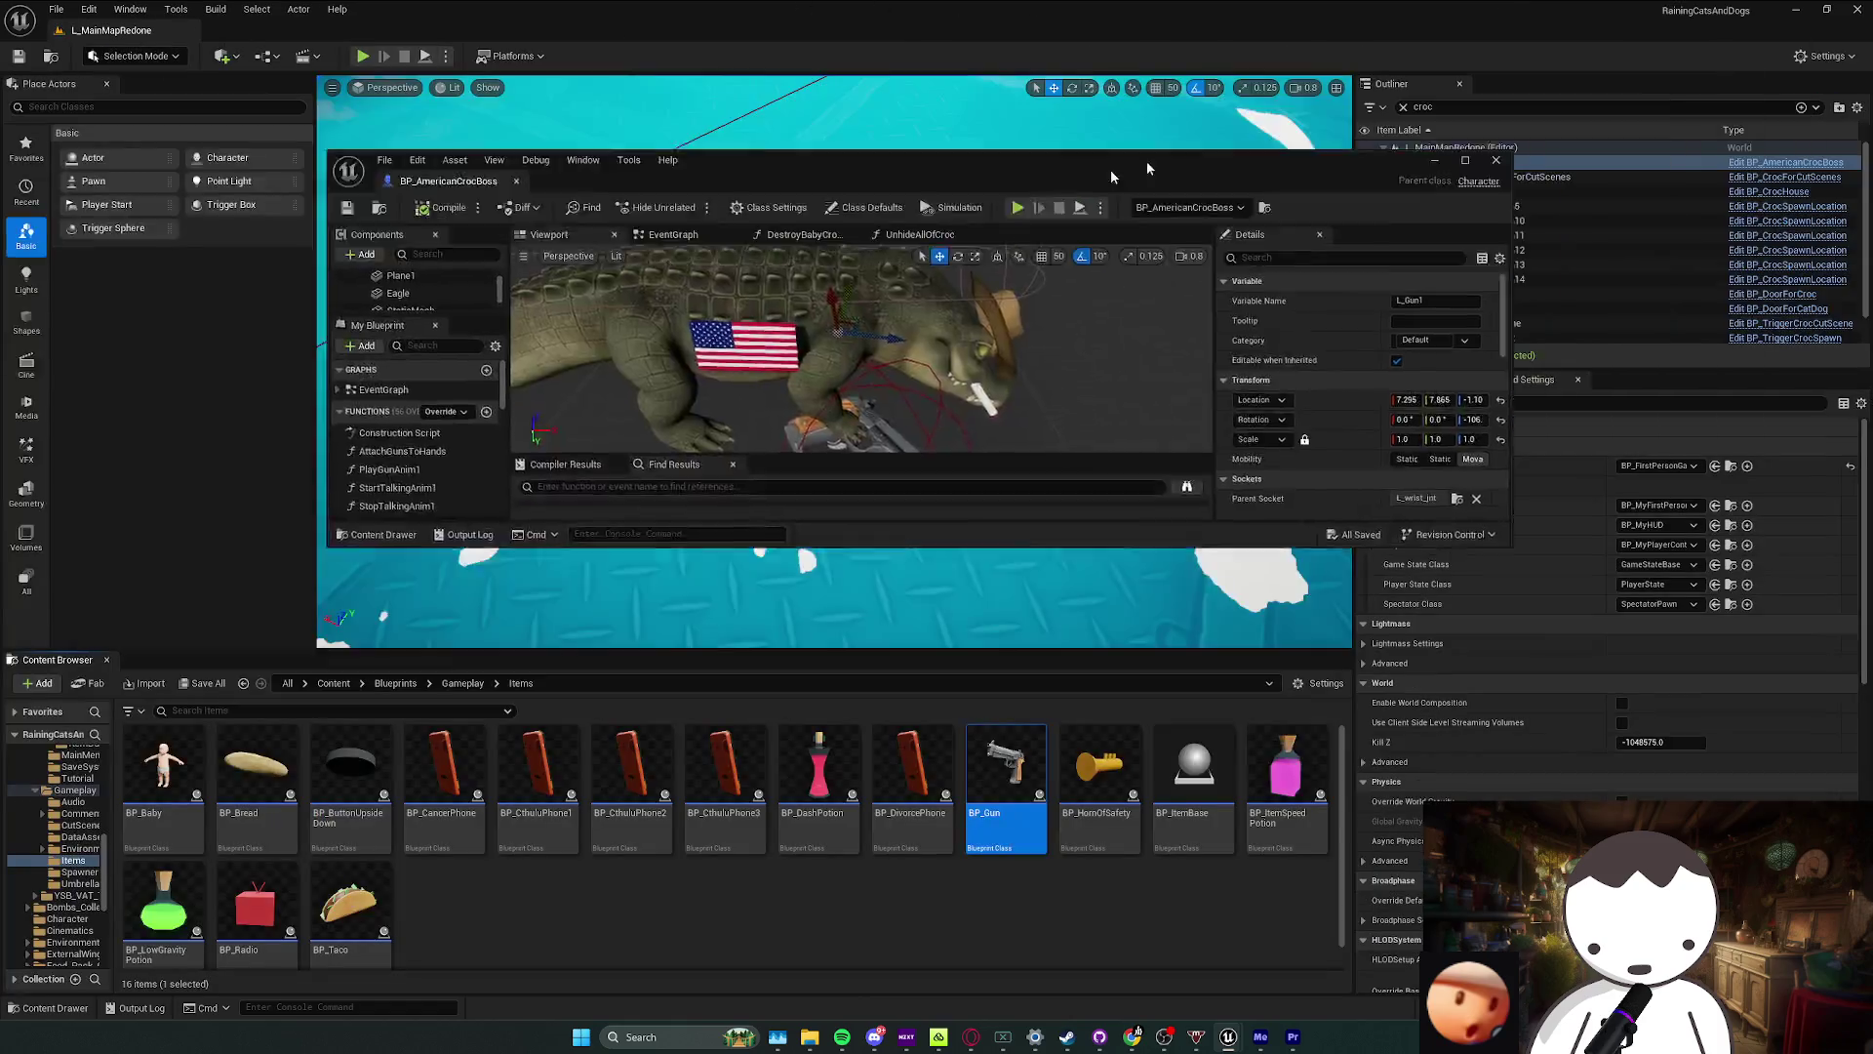
pyautogui.doubleClick(1003, 780)
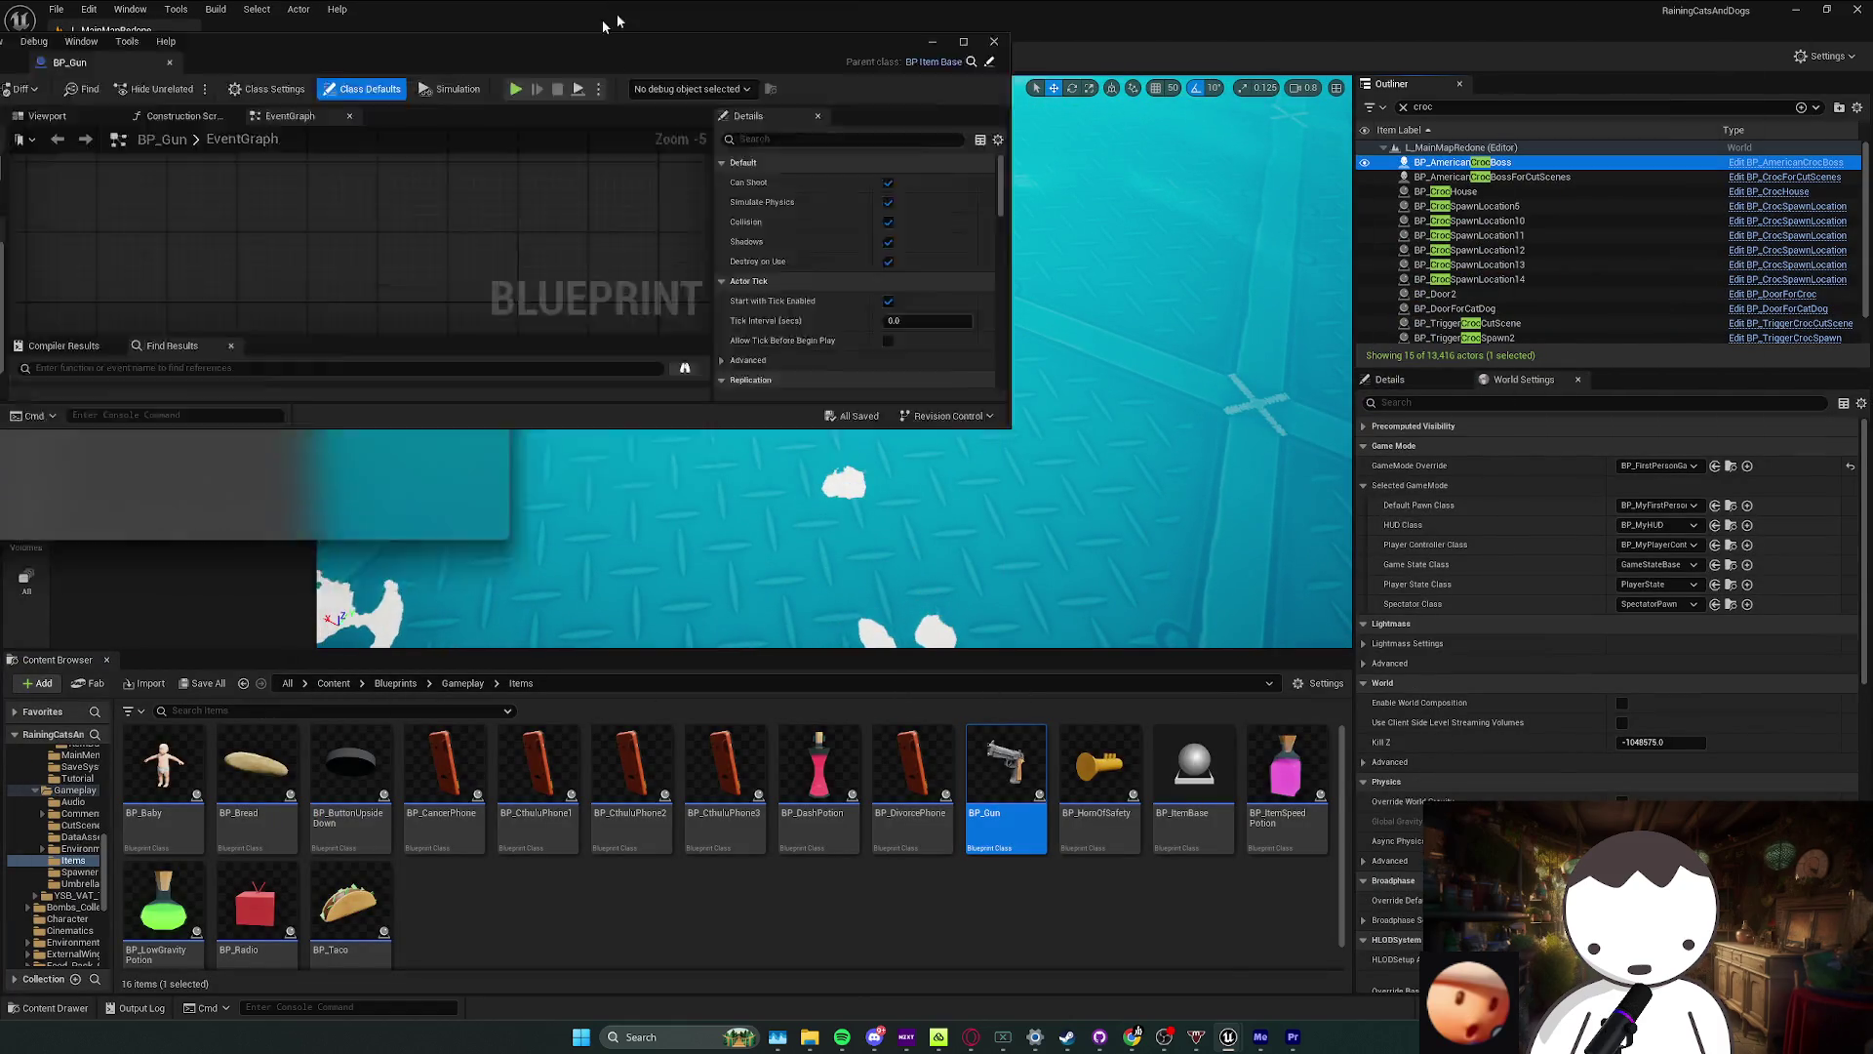
pyautogui.scroll(1, 607, 421)
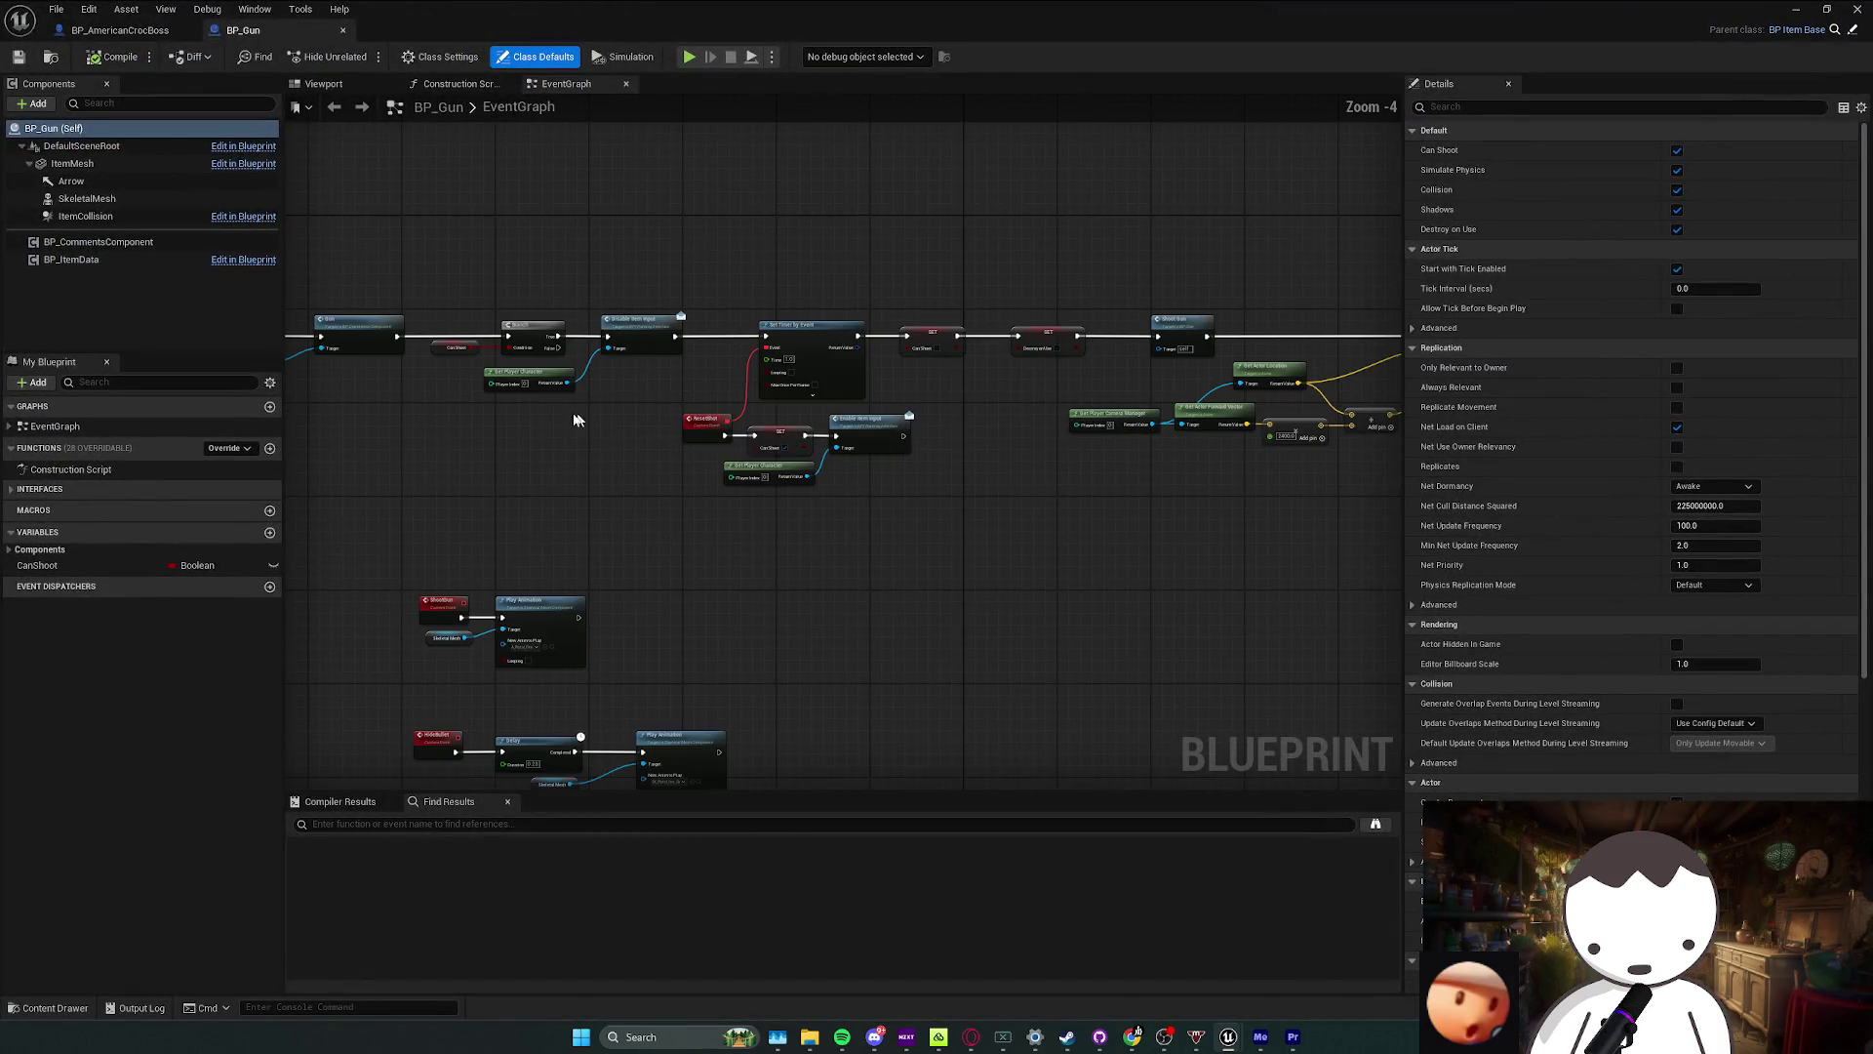
pyautogui.scroll(2, 878, 398)
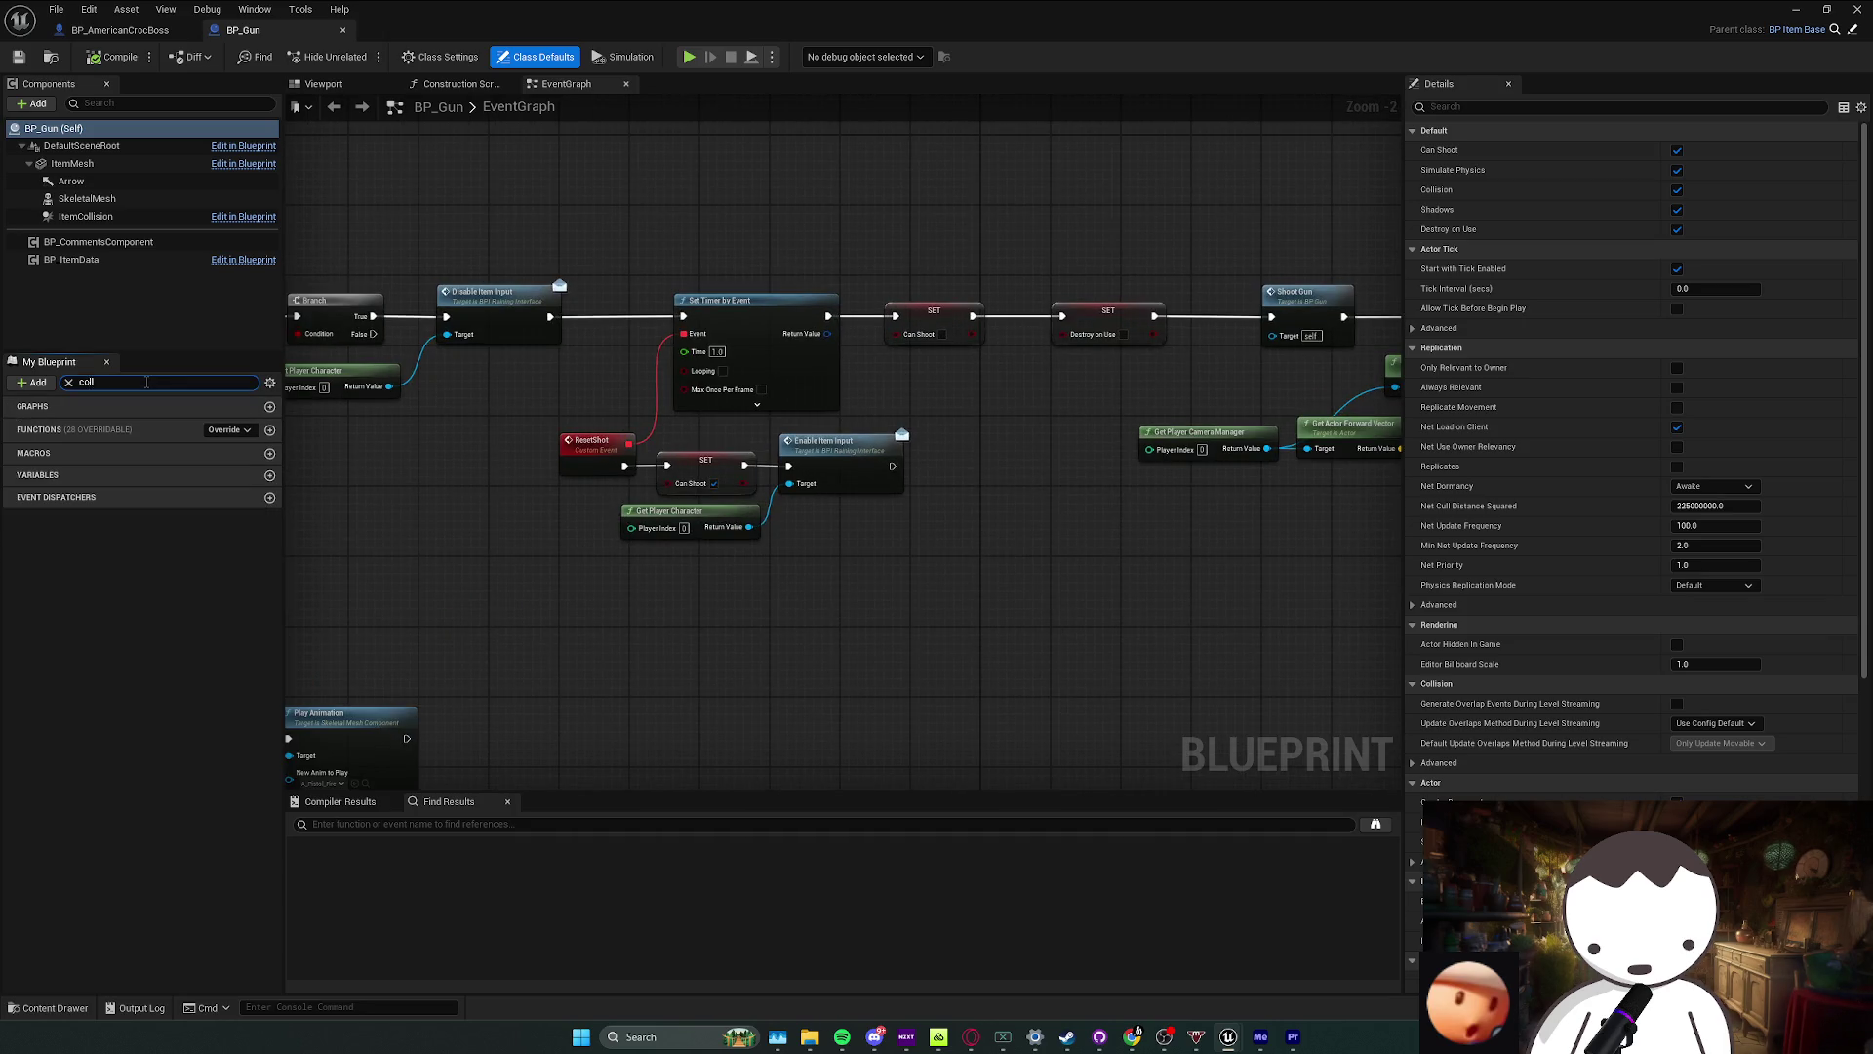
pyautogui.moveTo(426, 582); pyautogui.dragTo(574, 608)
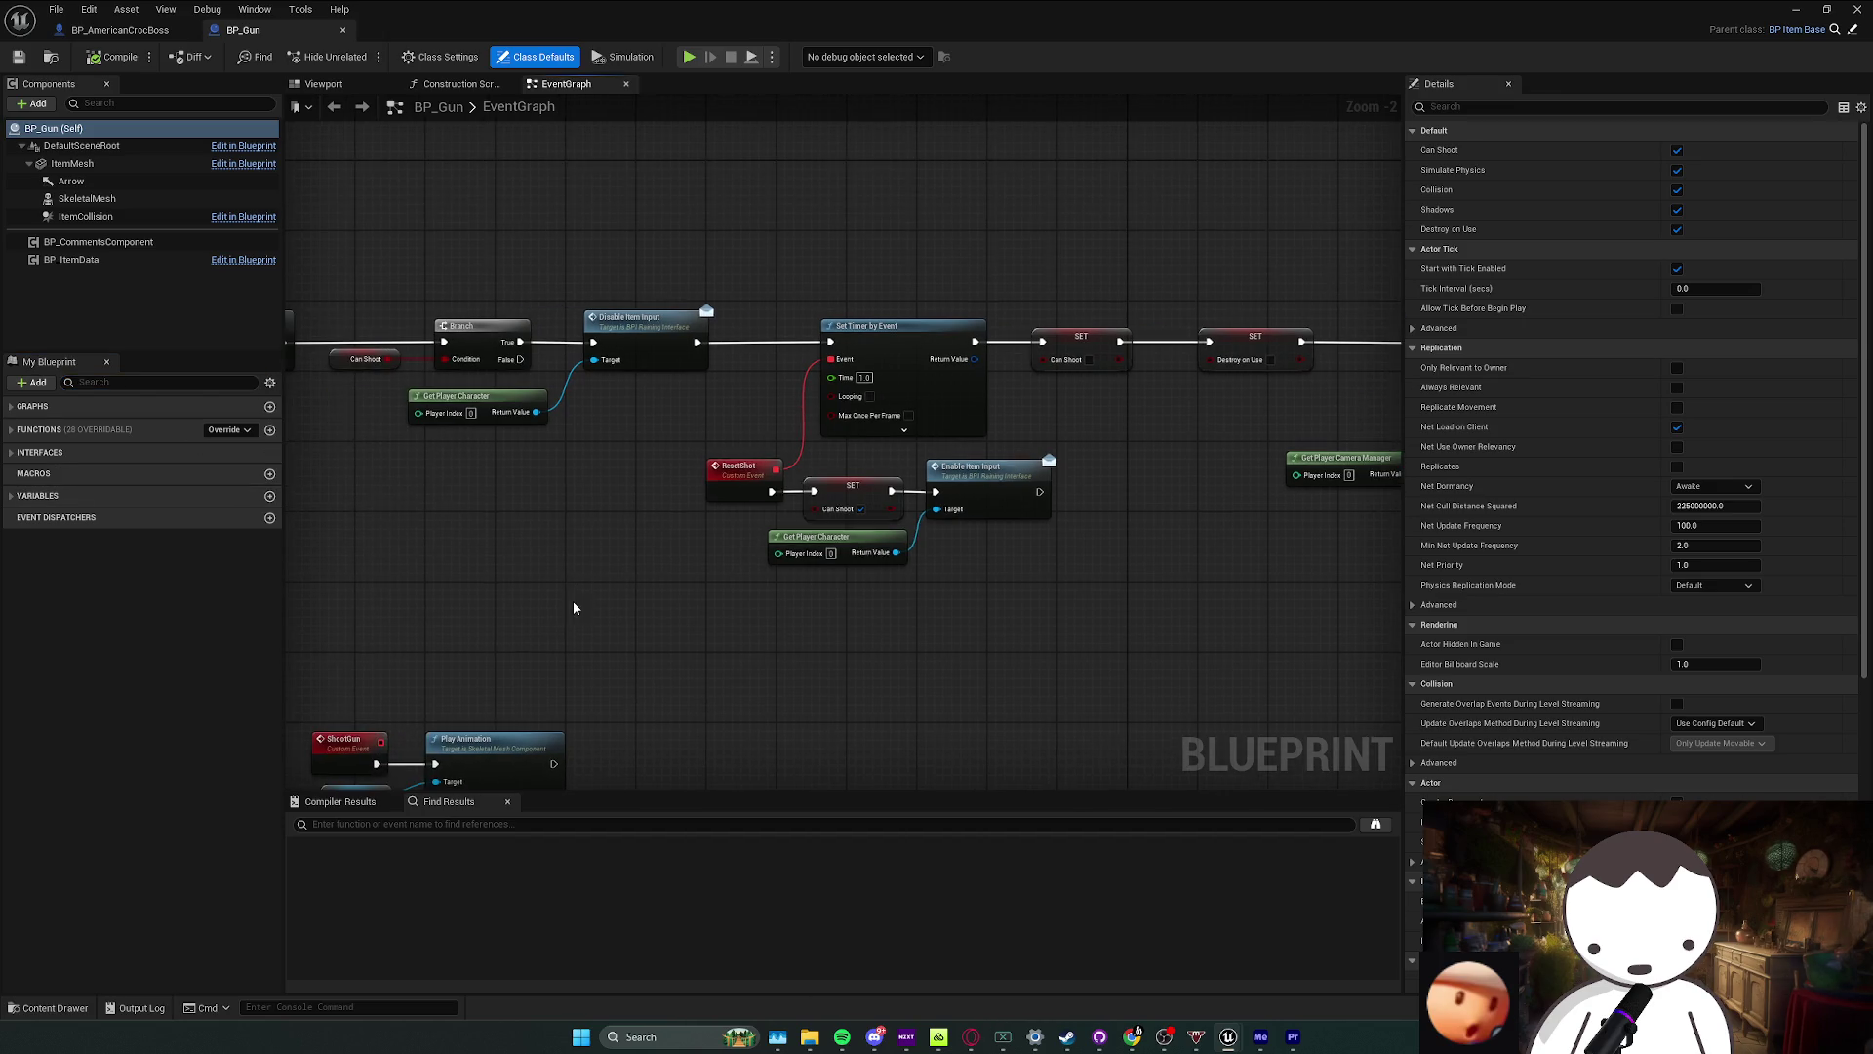
pyautogui.click(120, 30)
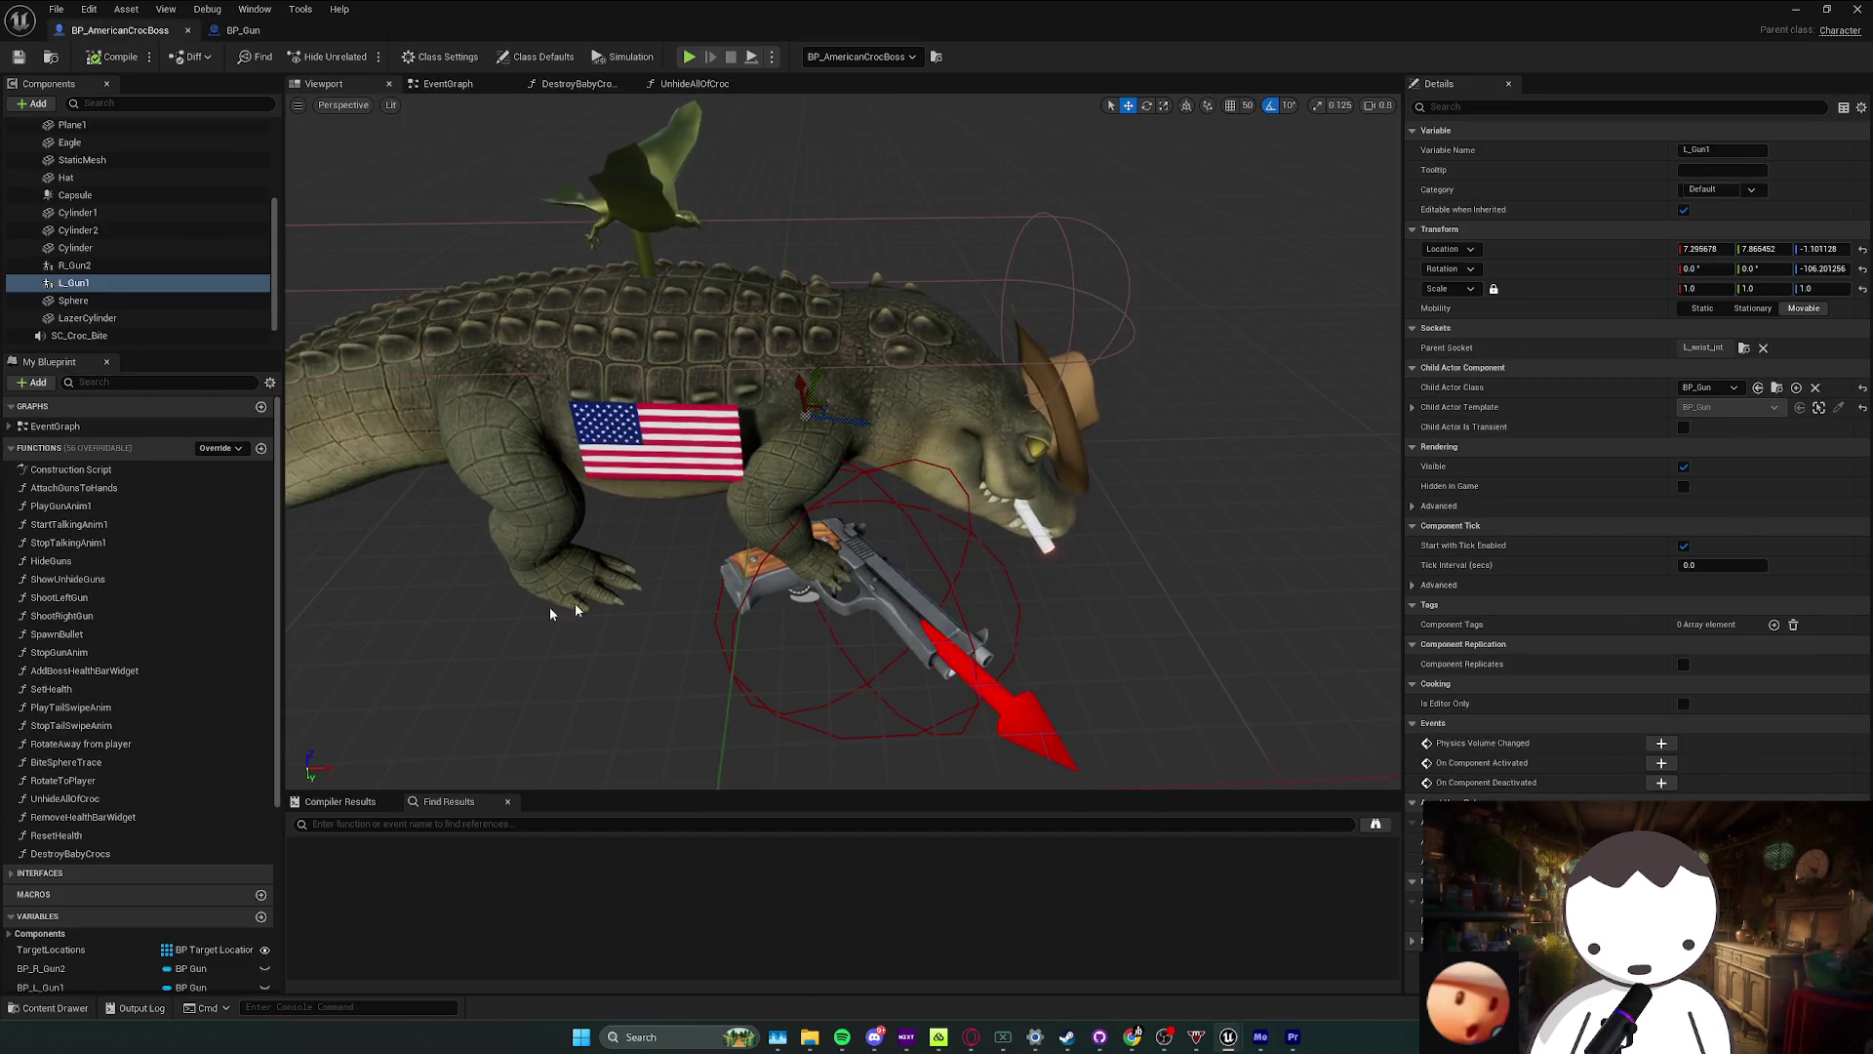
# Step: Find references to L_Gun1, inspect AttachGunsToHands, then return to the level editor
pyautogui.rightClick(125, 287)
pyautogui.moveTo(225, 307)
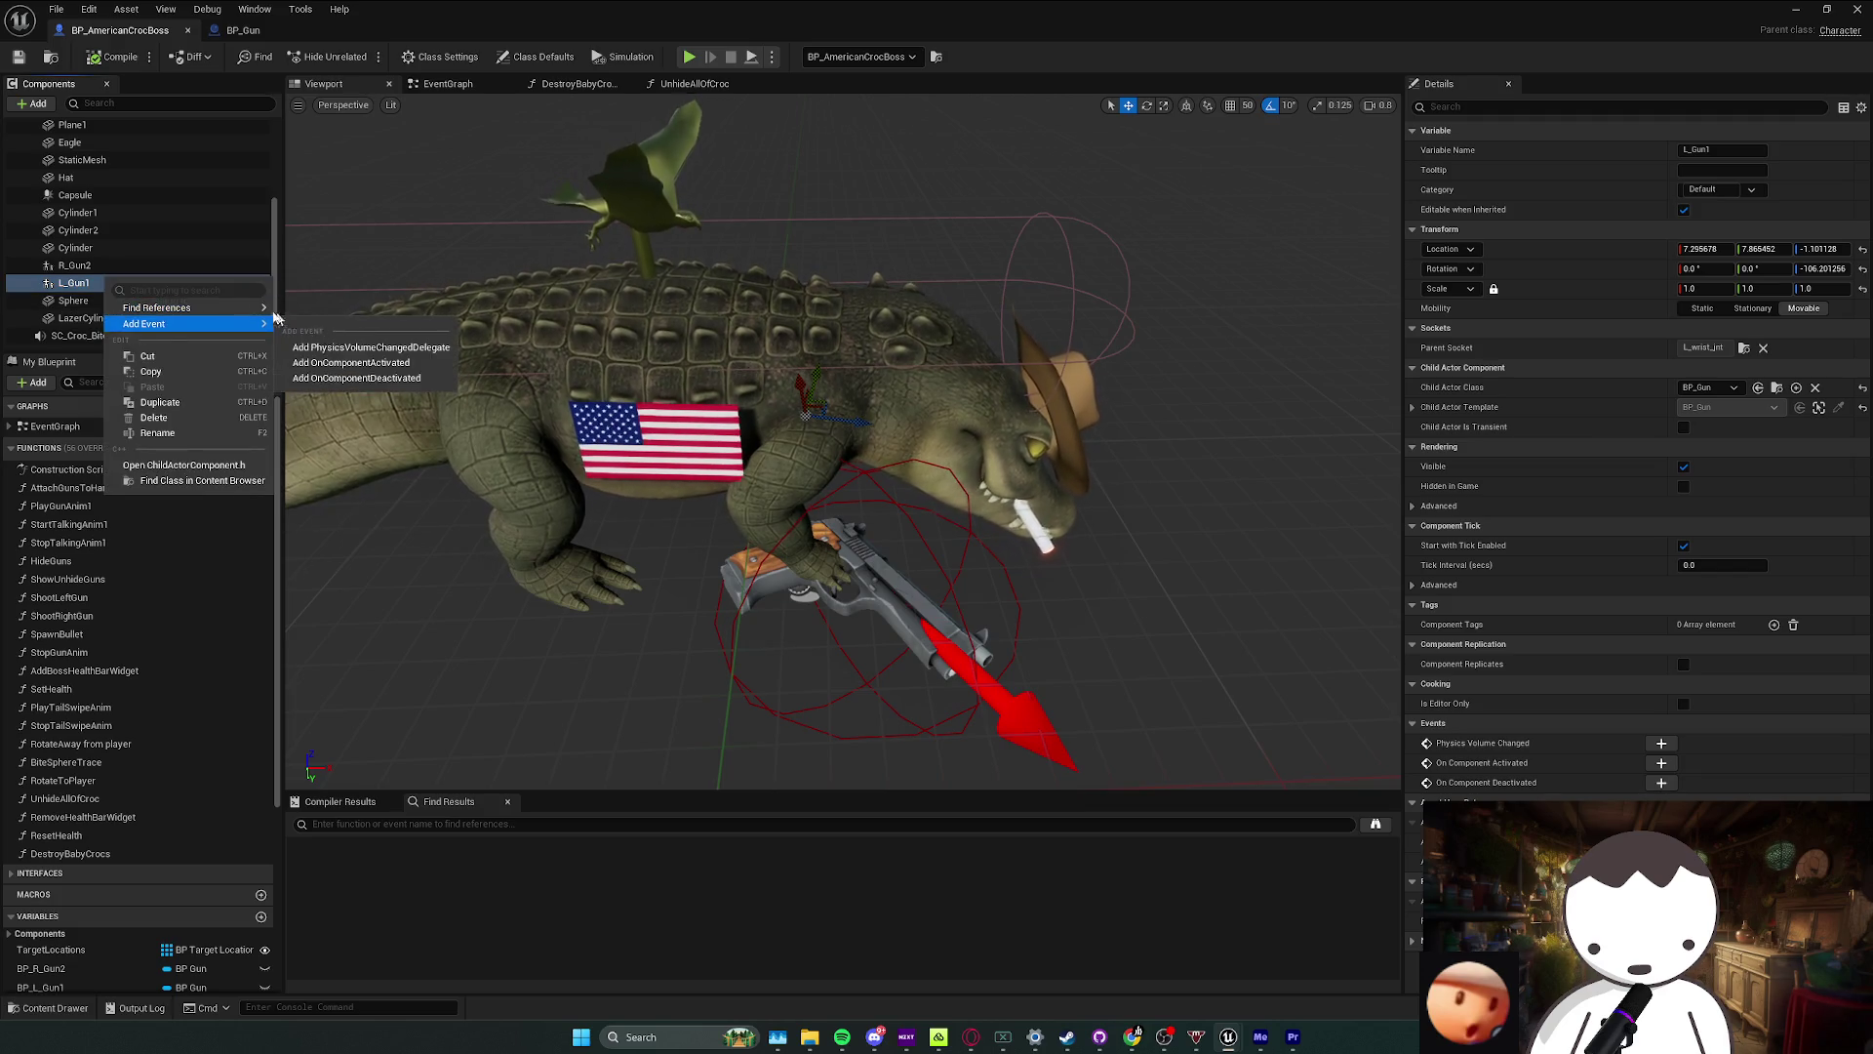
pyautogui.click(302, 317)
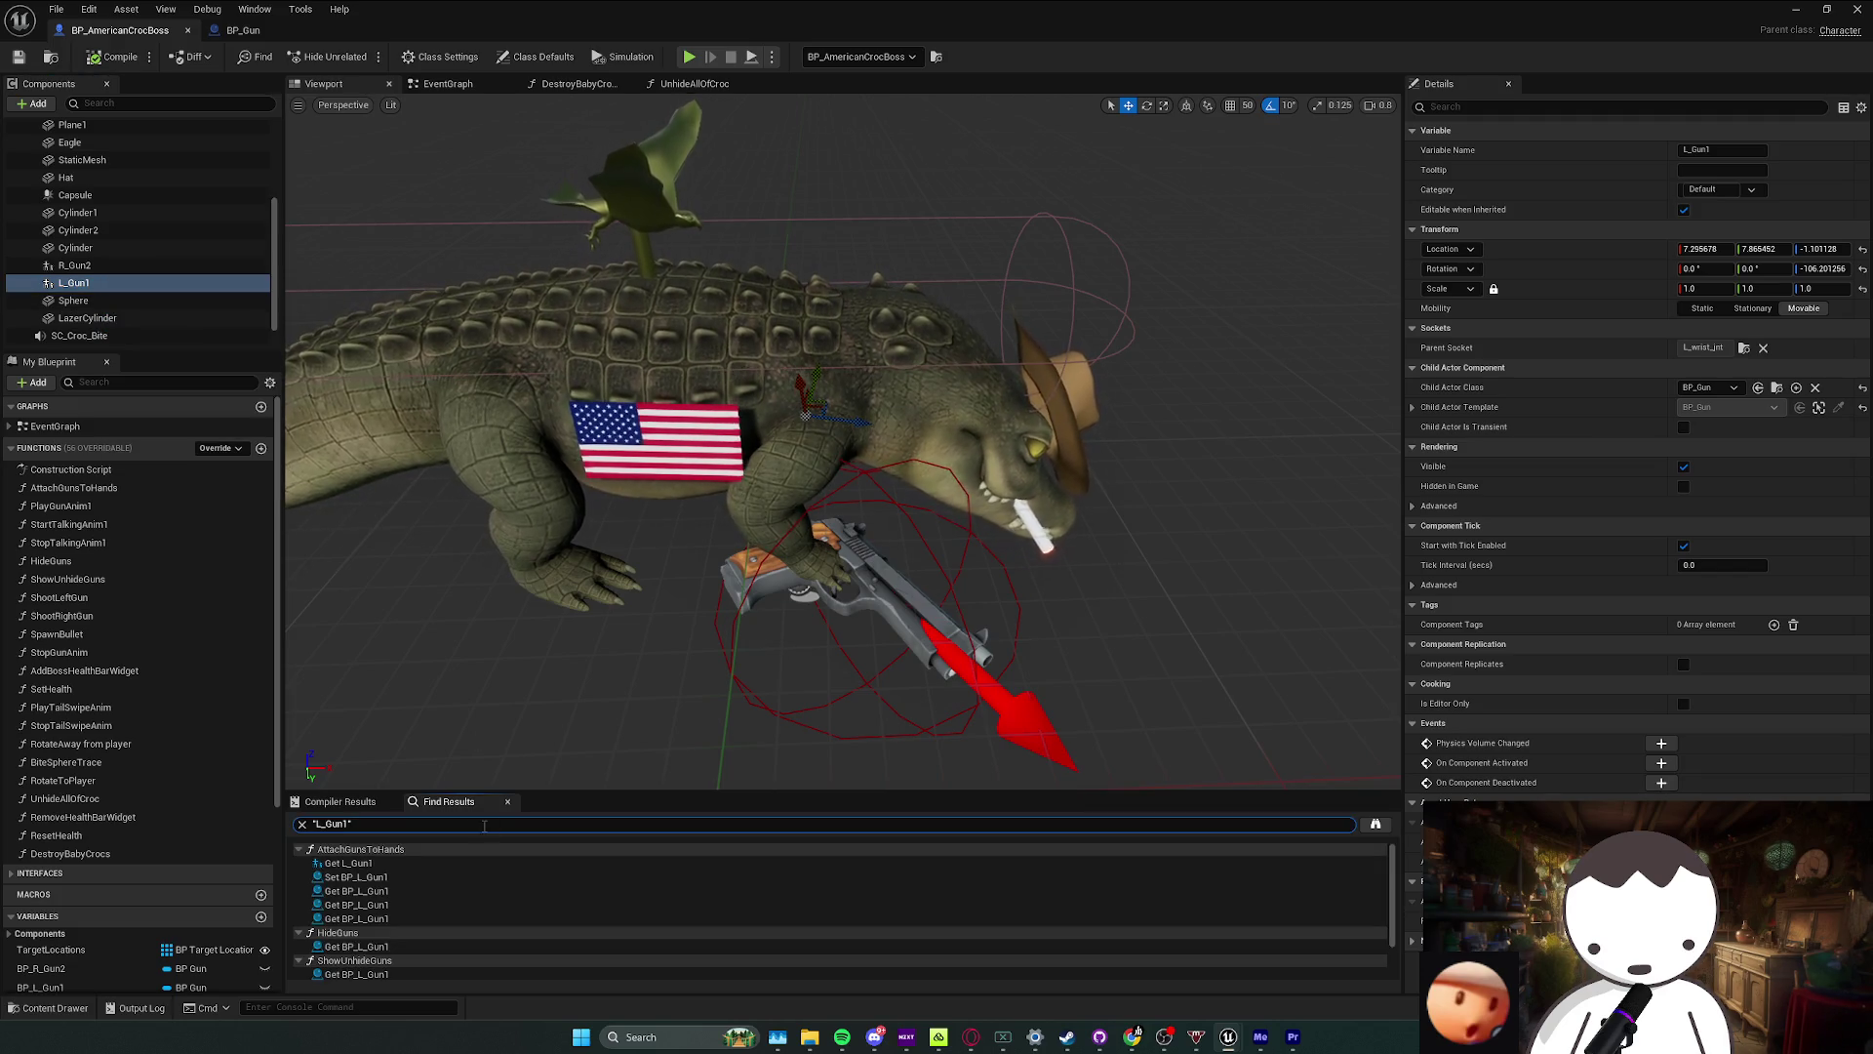
pyautogui.doubleClick(390, 862)
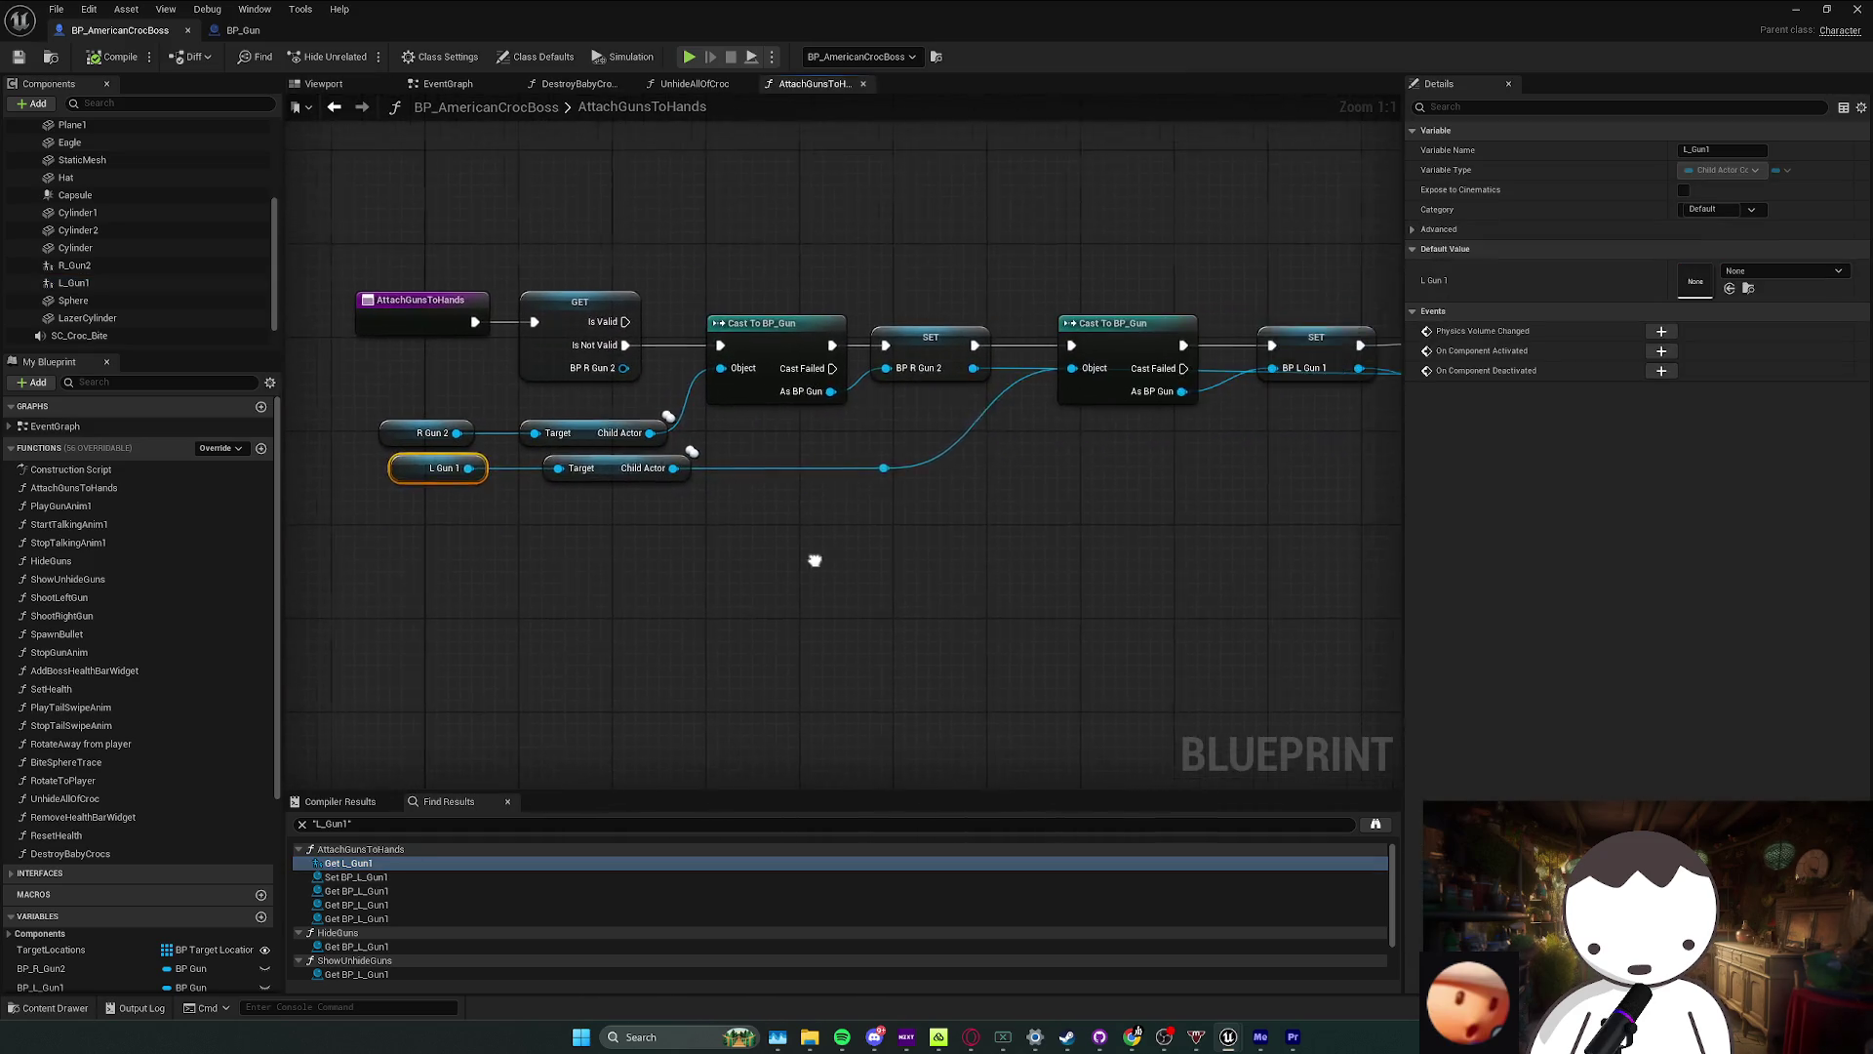
pyautogui.moveTo(756, 564)
pyautogui.mouseDown()
pyautogui.moveTo(431, 732)
pyautogui.moveTo(527, 690)
pyautogui.moveTo(765, 682)
pyautogui.moveTo(585, 671)
pyautogui.moveTo(769, 640)
pyautogui.moveTo(657, 649)
pyautogui.moveTo(806, 659)
pyautogui.moveTo(853, 637)
pyautogui.moveTo(570, 618)
pyautogui.moveTo(432, 646)
pyautogui.mouseUp()
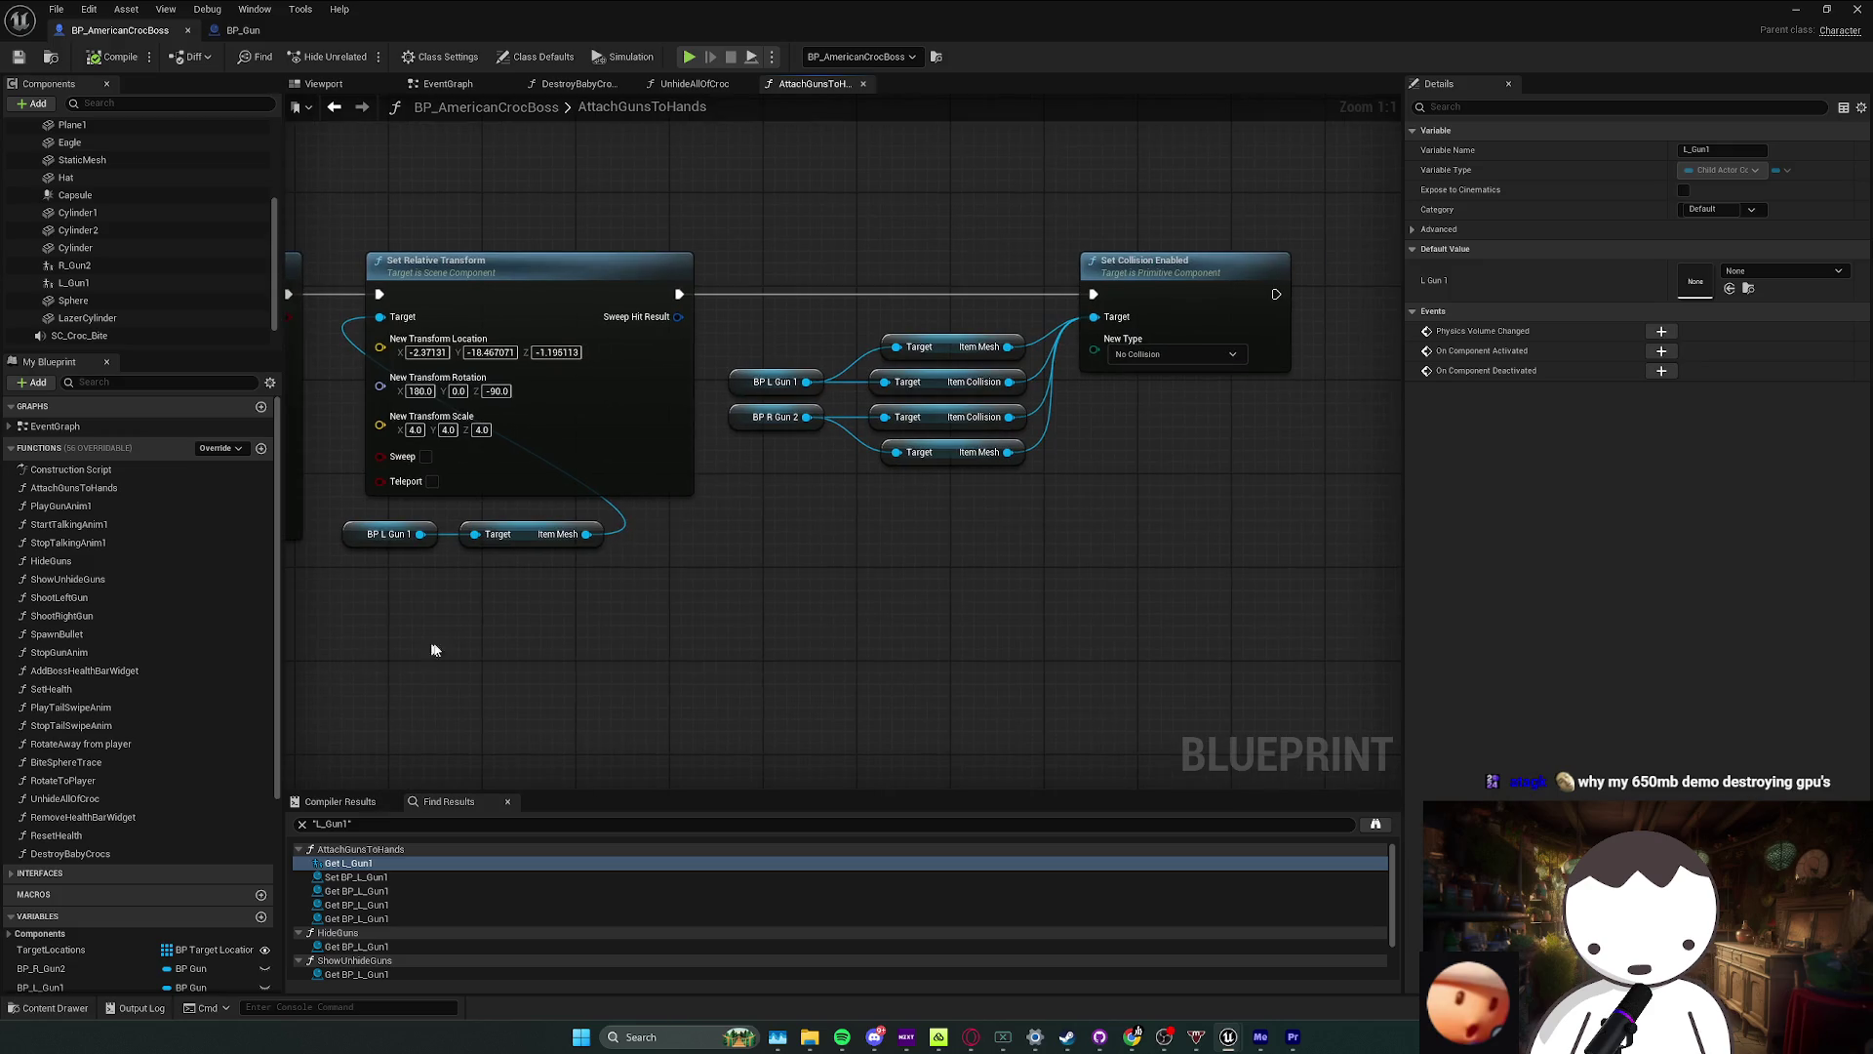
pyautogui.click(1267, 456)
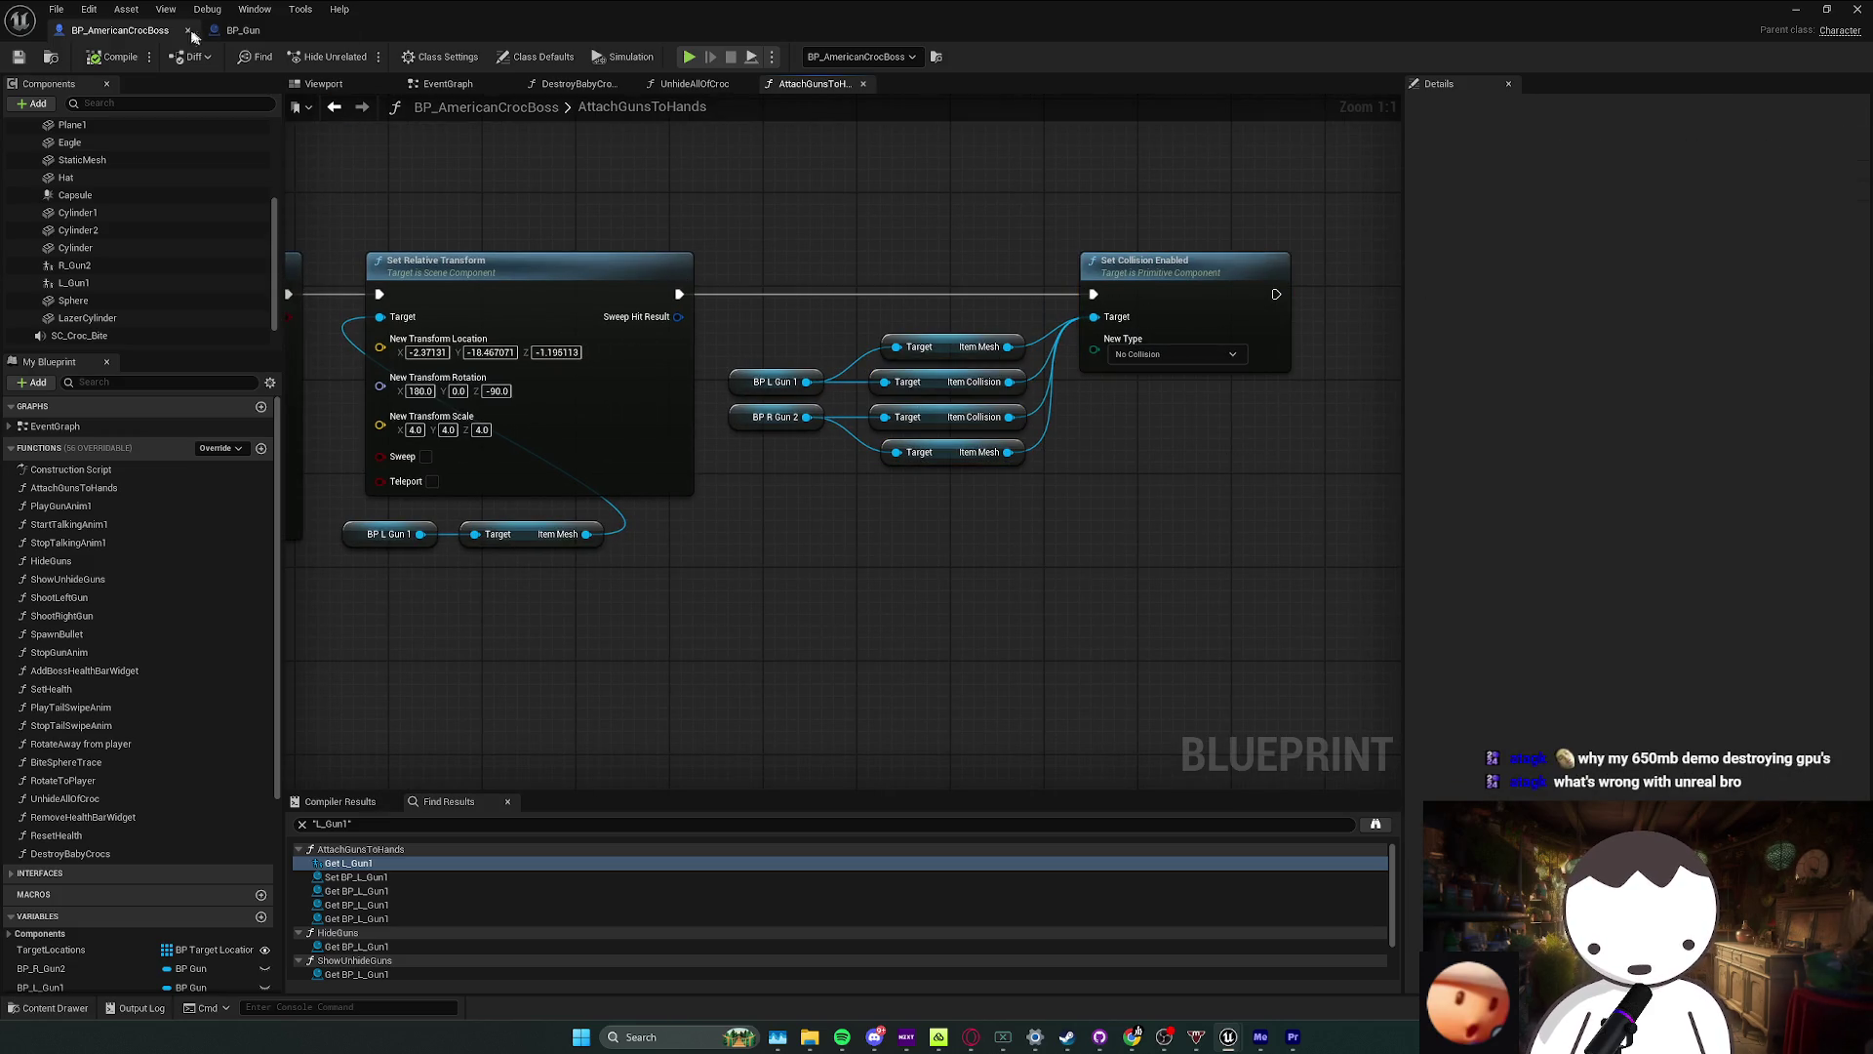
pyautogui.click(323, 84)
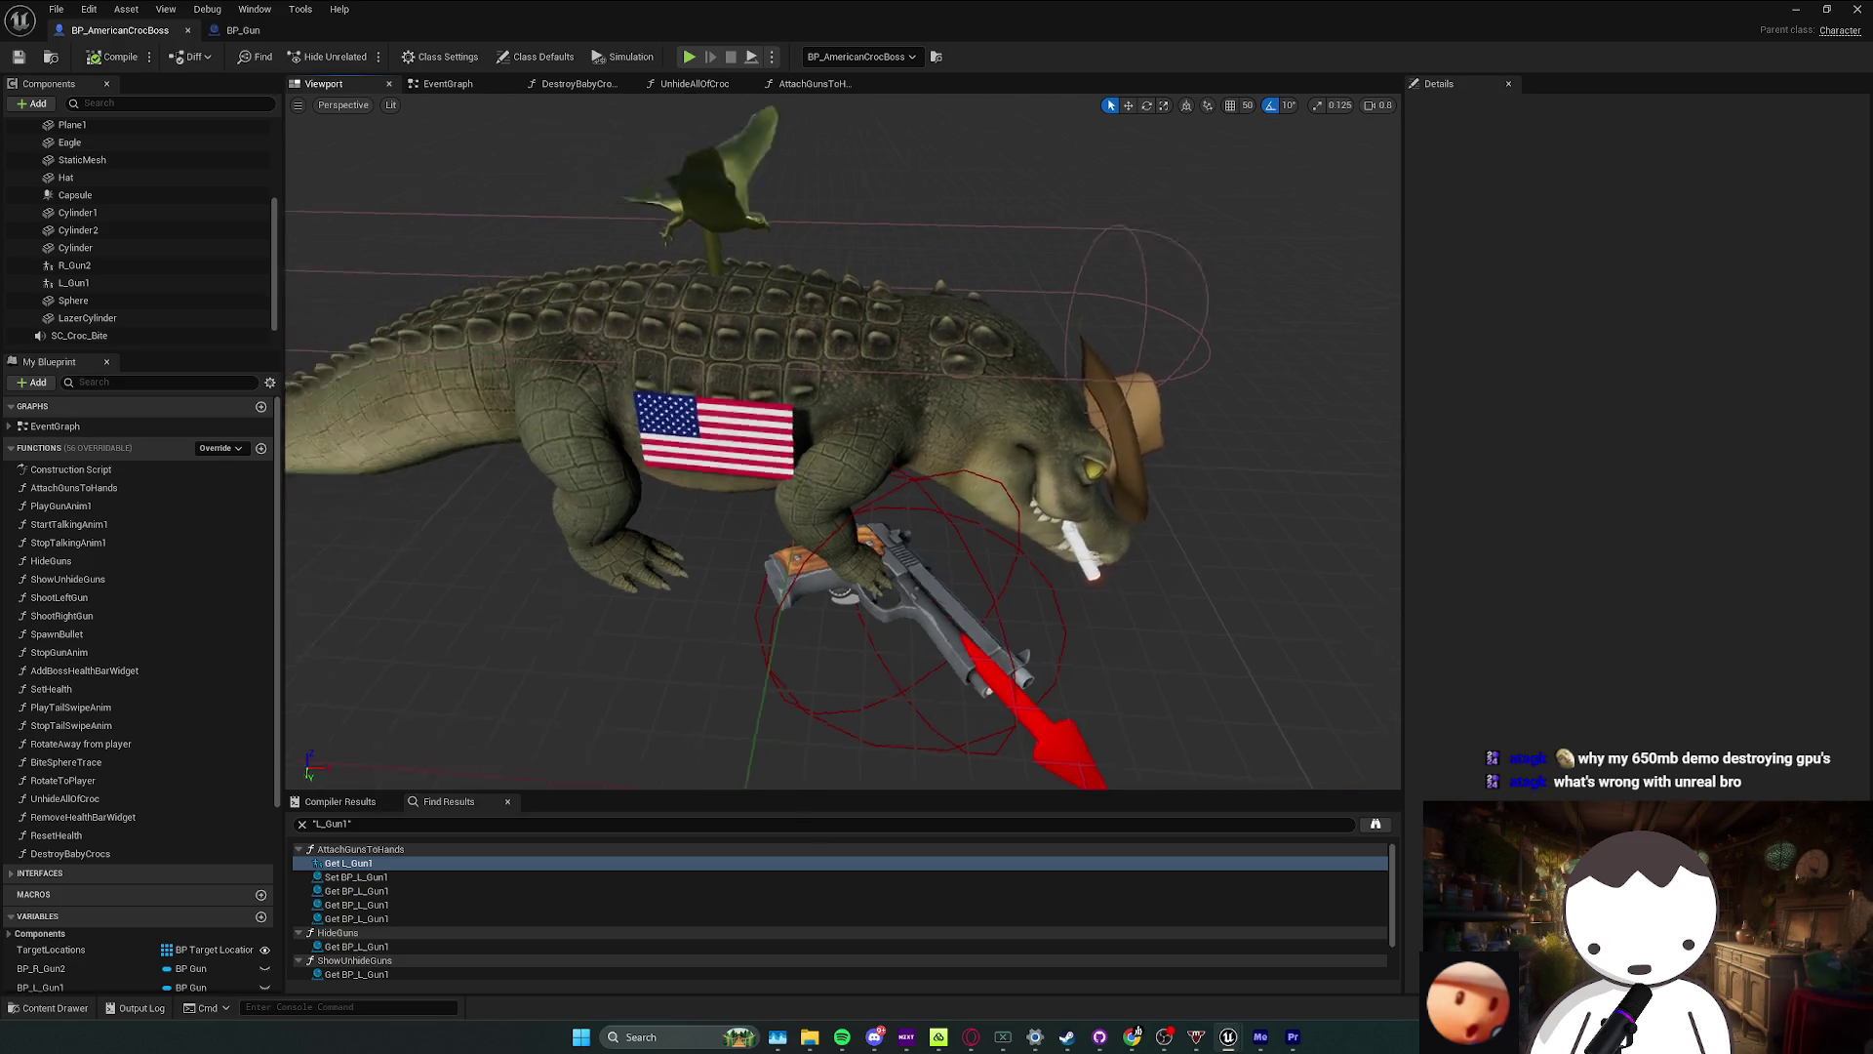
pyautogui.hotkey('alt', 'Tab')
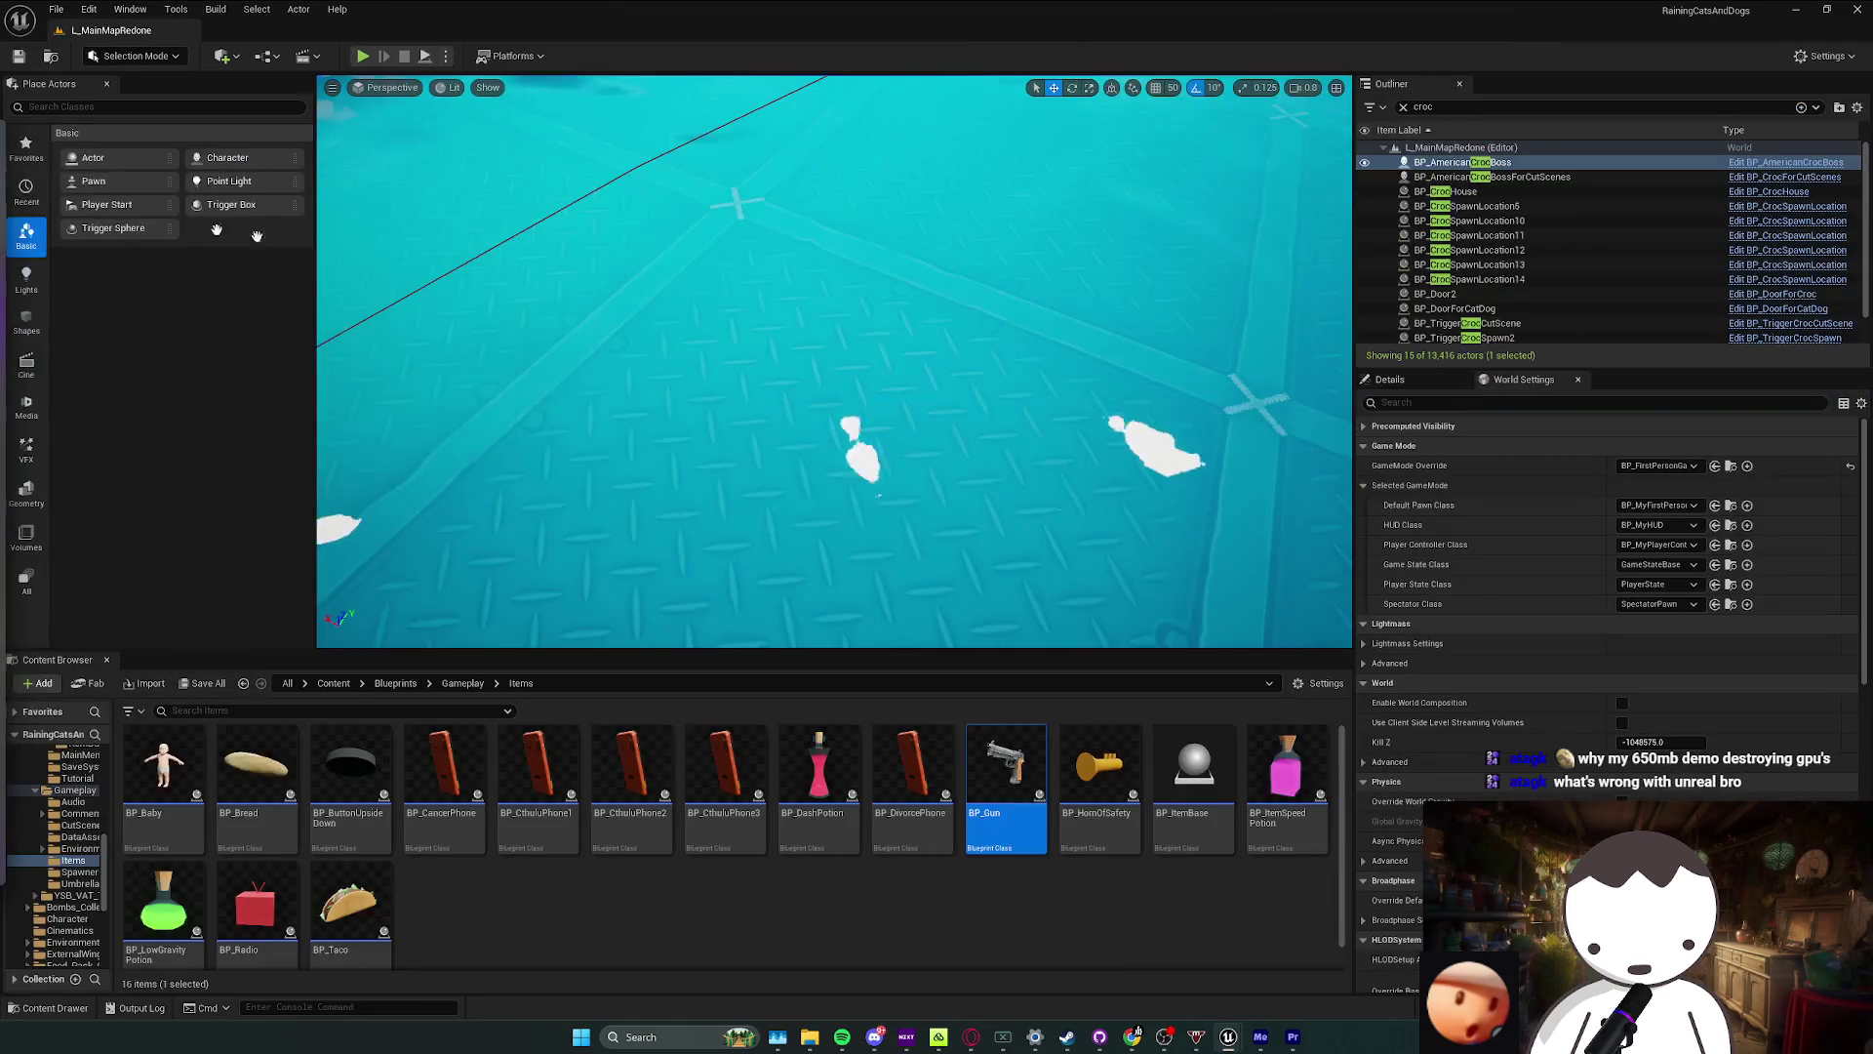
# Step: Select the pool water plane and filter its Details by 'co' to review collision responses
pyautogui.click(882, 346)
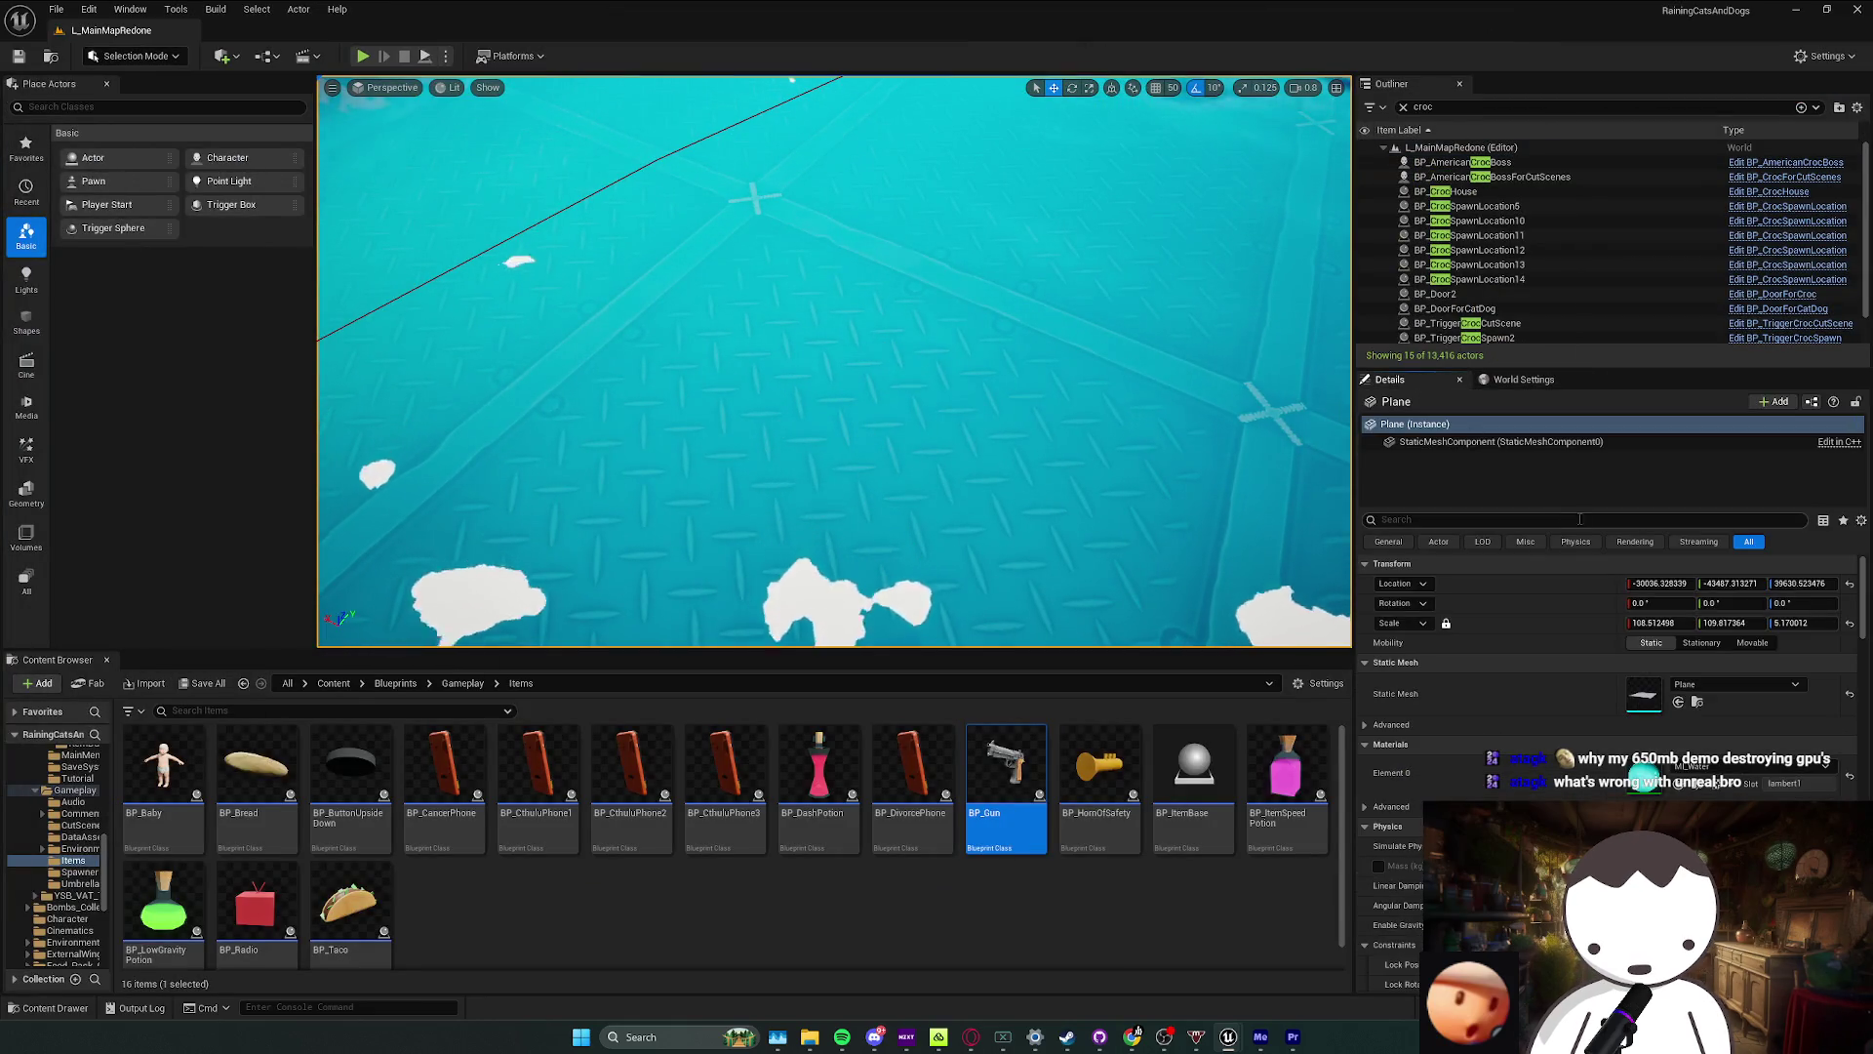
pyautogui.click(1523, 521)
pyautogui.write('coll')
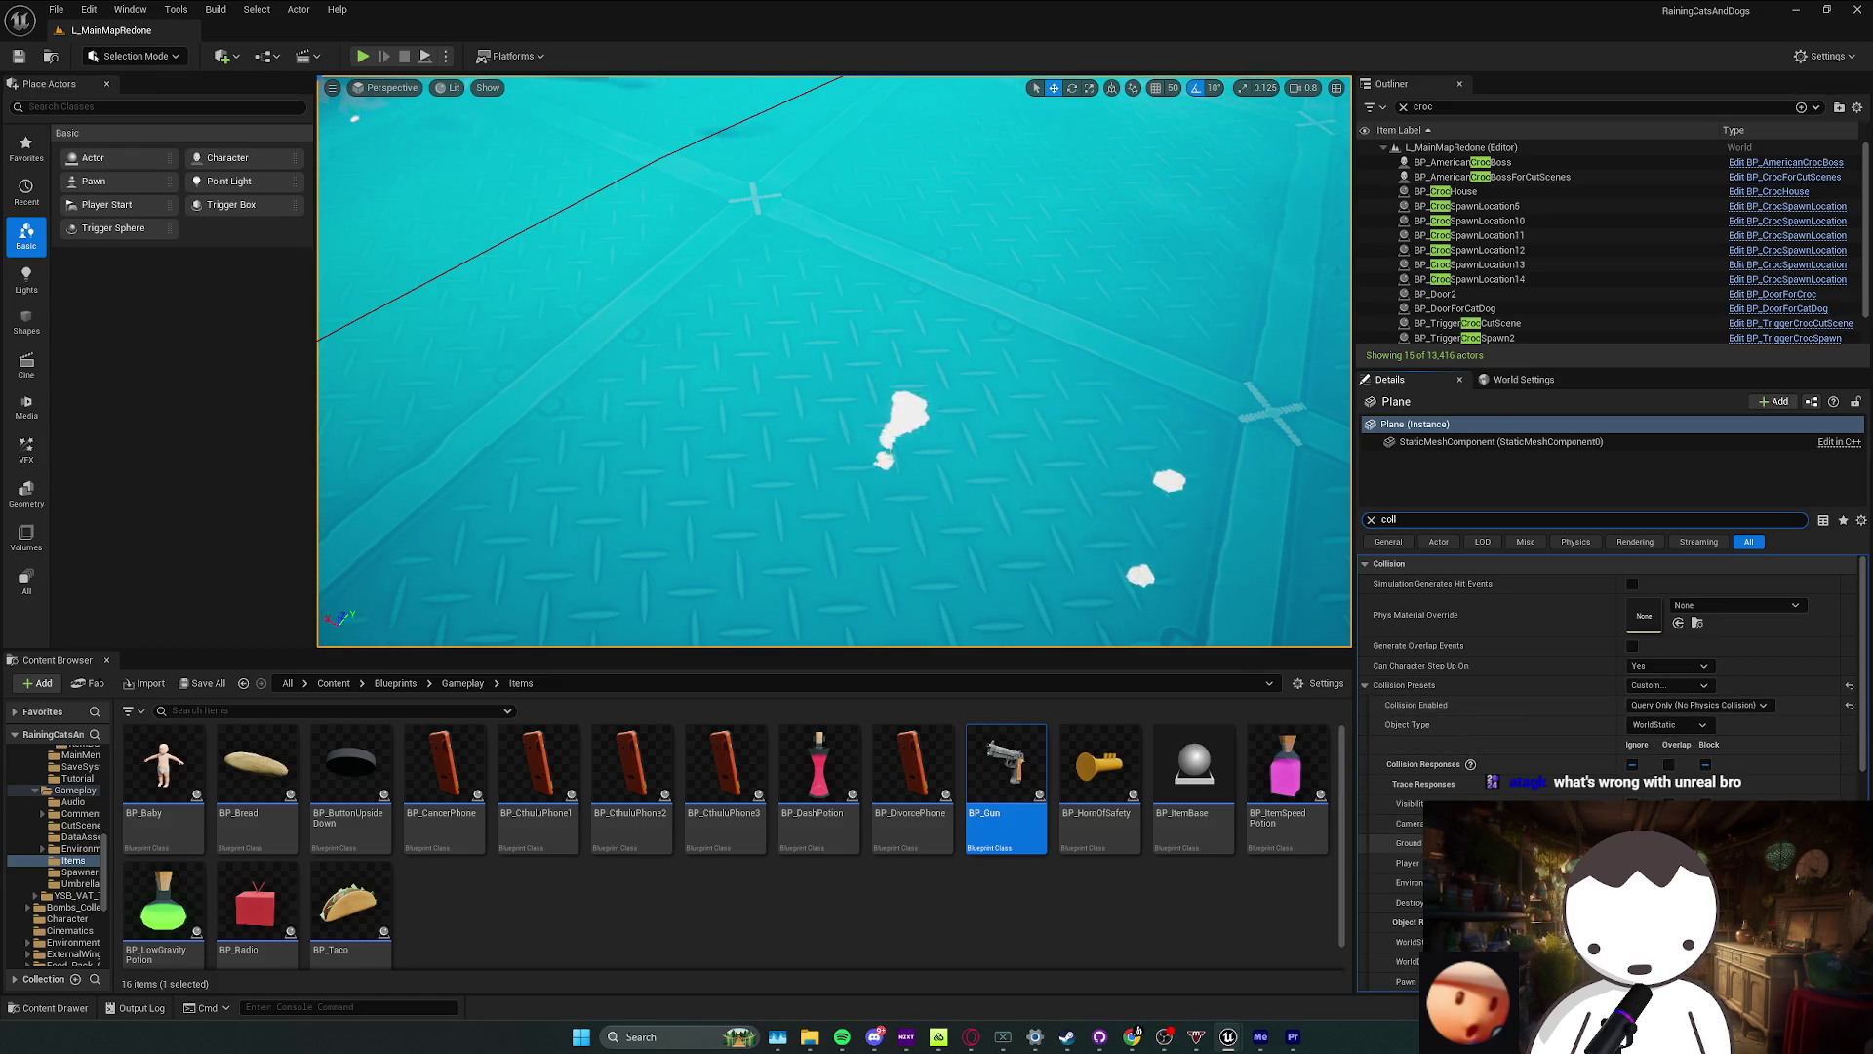
pyautogui.scroll(-3, 1610, 732)
# Step: Save all assets, then fly to the crocodiles and select BP_AmericanCrocBoss
pyautogui.press('f')
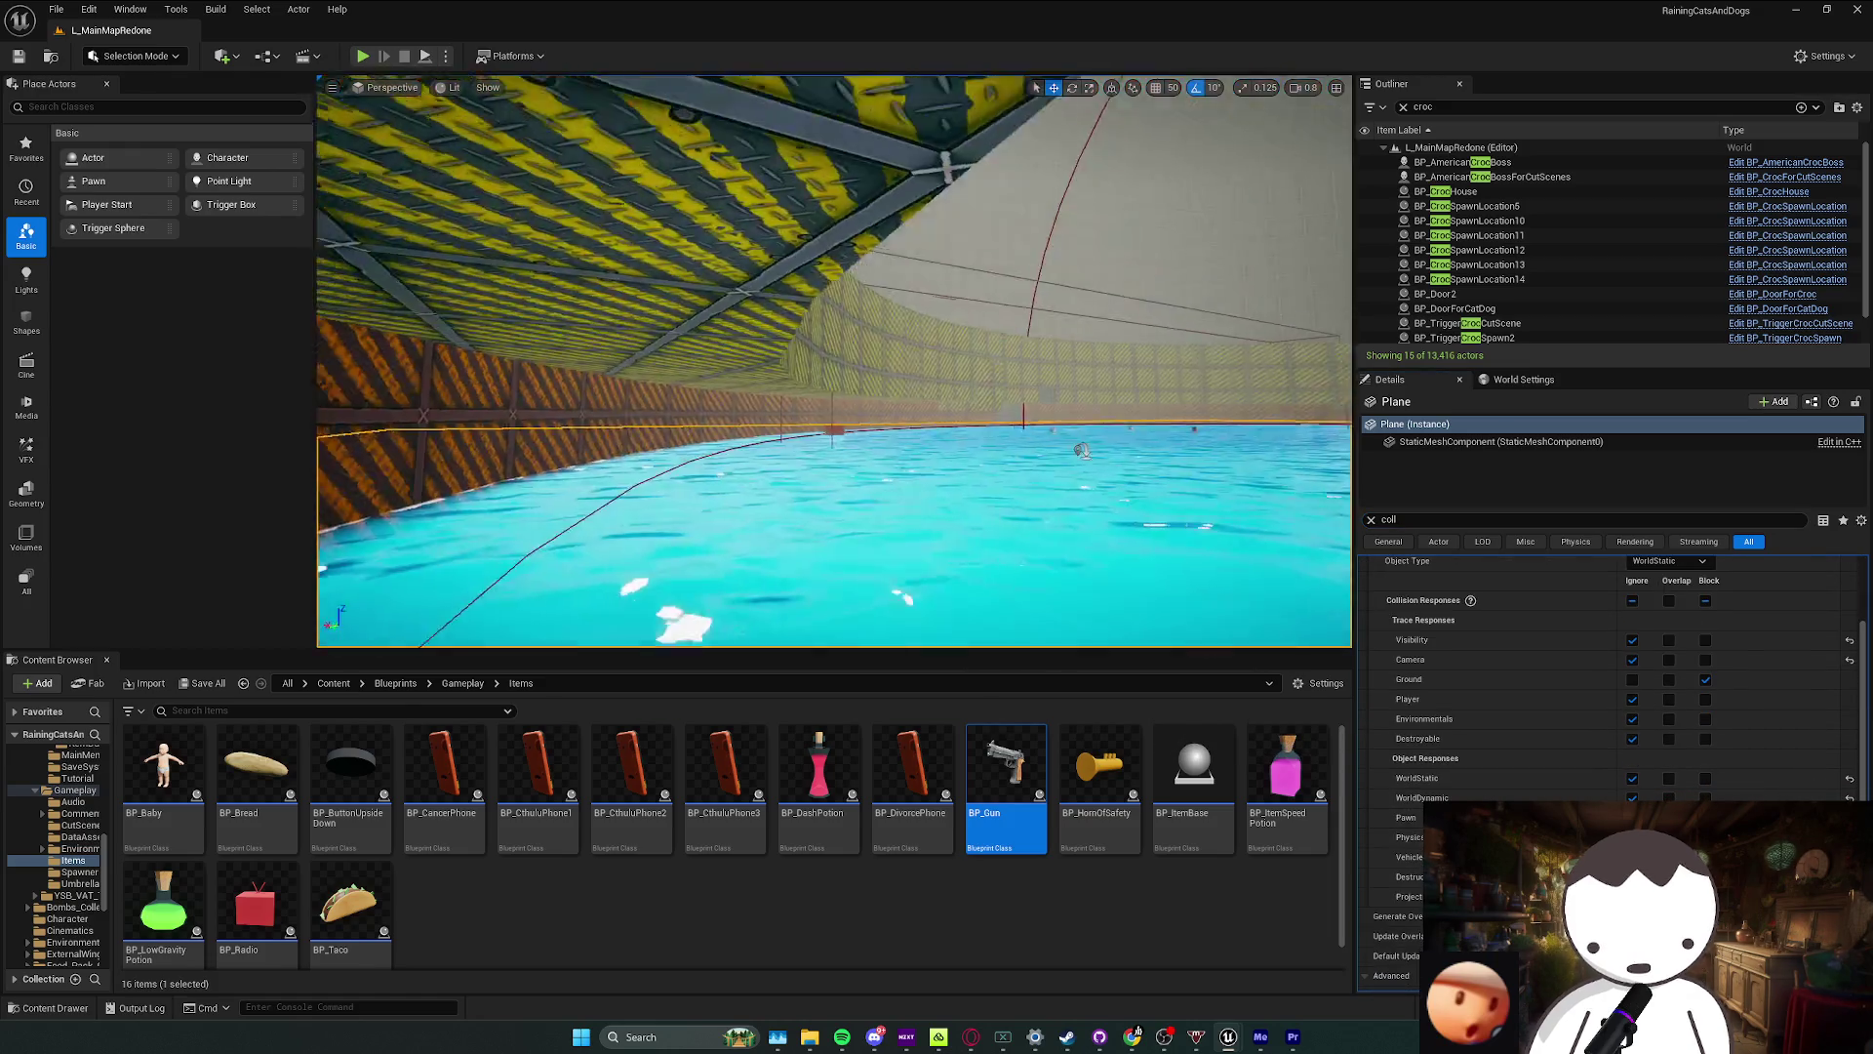
pyautogui.moveTo(871, 365)
pyautogui.mouseDown()
pyautogui.moveTo(784, 447)
pyautogui.moveTo(626, 398)
pyautogui.moveTo(986, 610)
pyautogui.moveTo(775, 468)
pyautogui.moveTo(774, 519)
pyautogui.moveTo(721, 512)
pyautogui.moveTo(753, 424)
pyautogui.mouseUp()
pyautogui.hotkey('ctrl', 's')
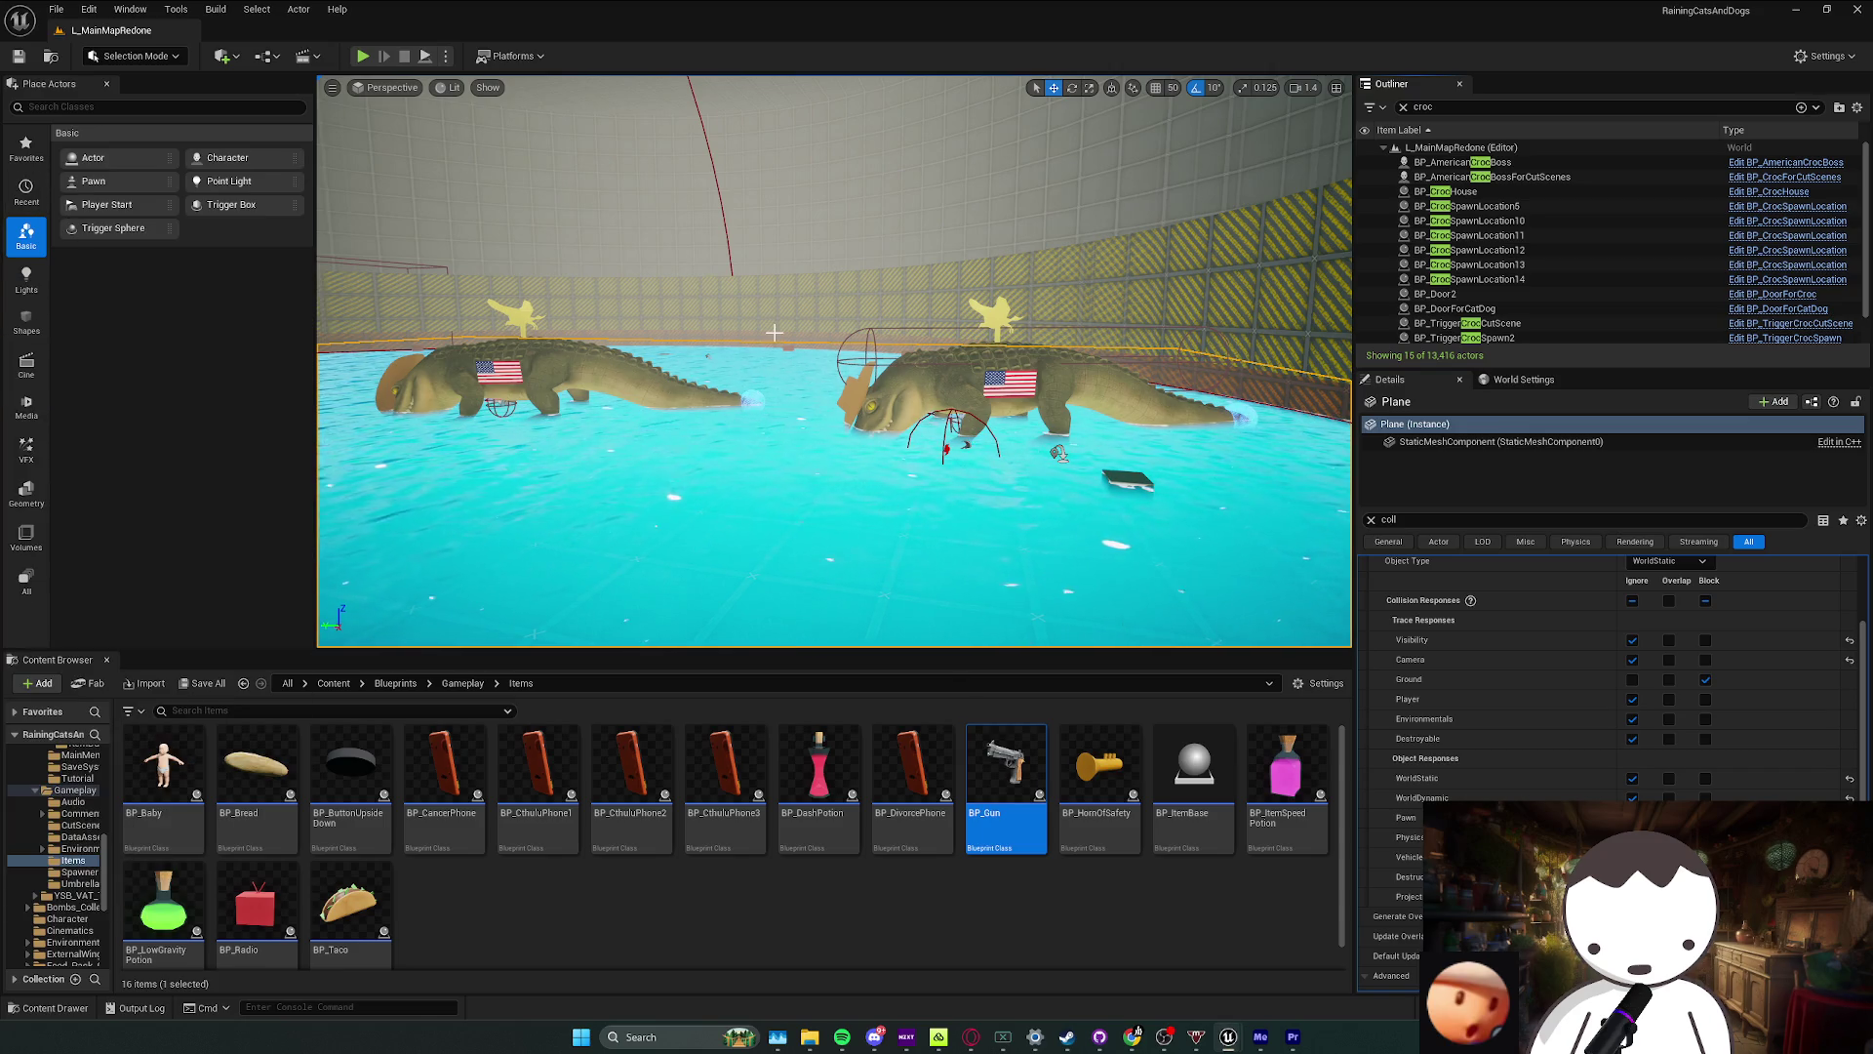
pyautogui.moveTo(764, 332); pyautogui.dragTo(731, 273)
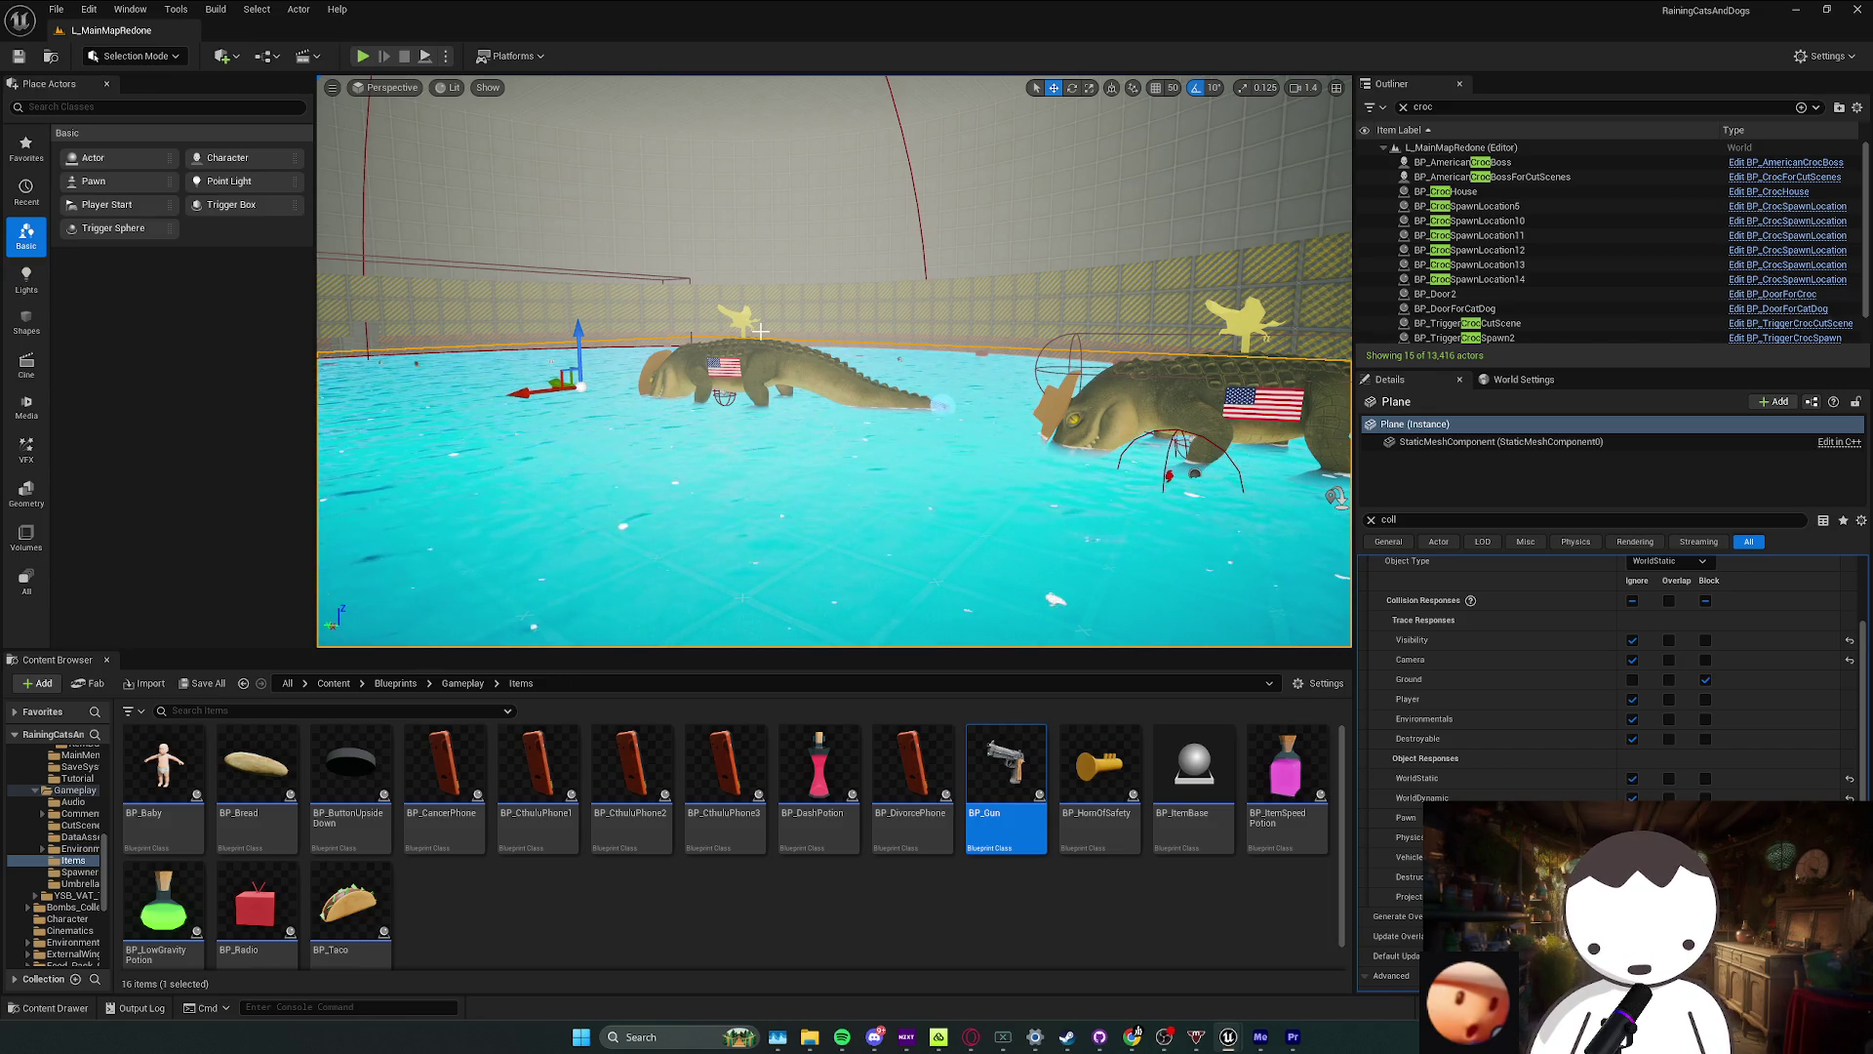
pyautogui.moveTo(818, 340); pyautogui.dragTo(886, 369)
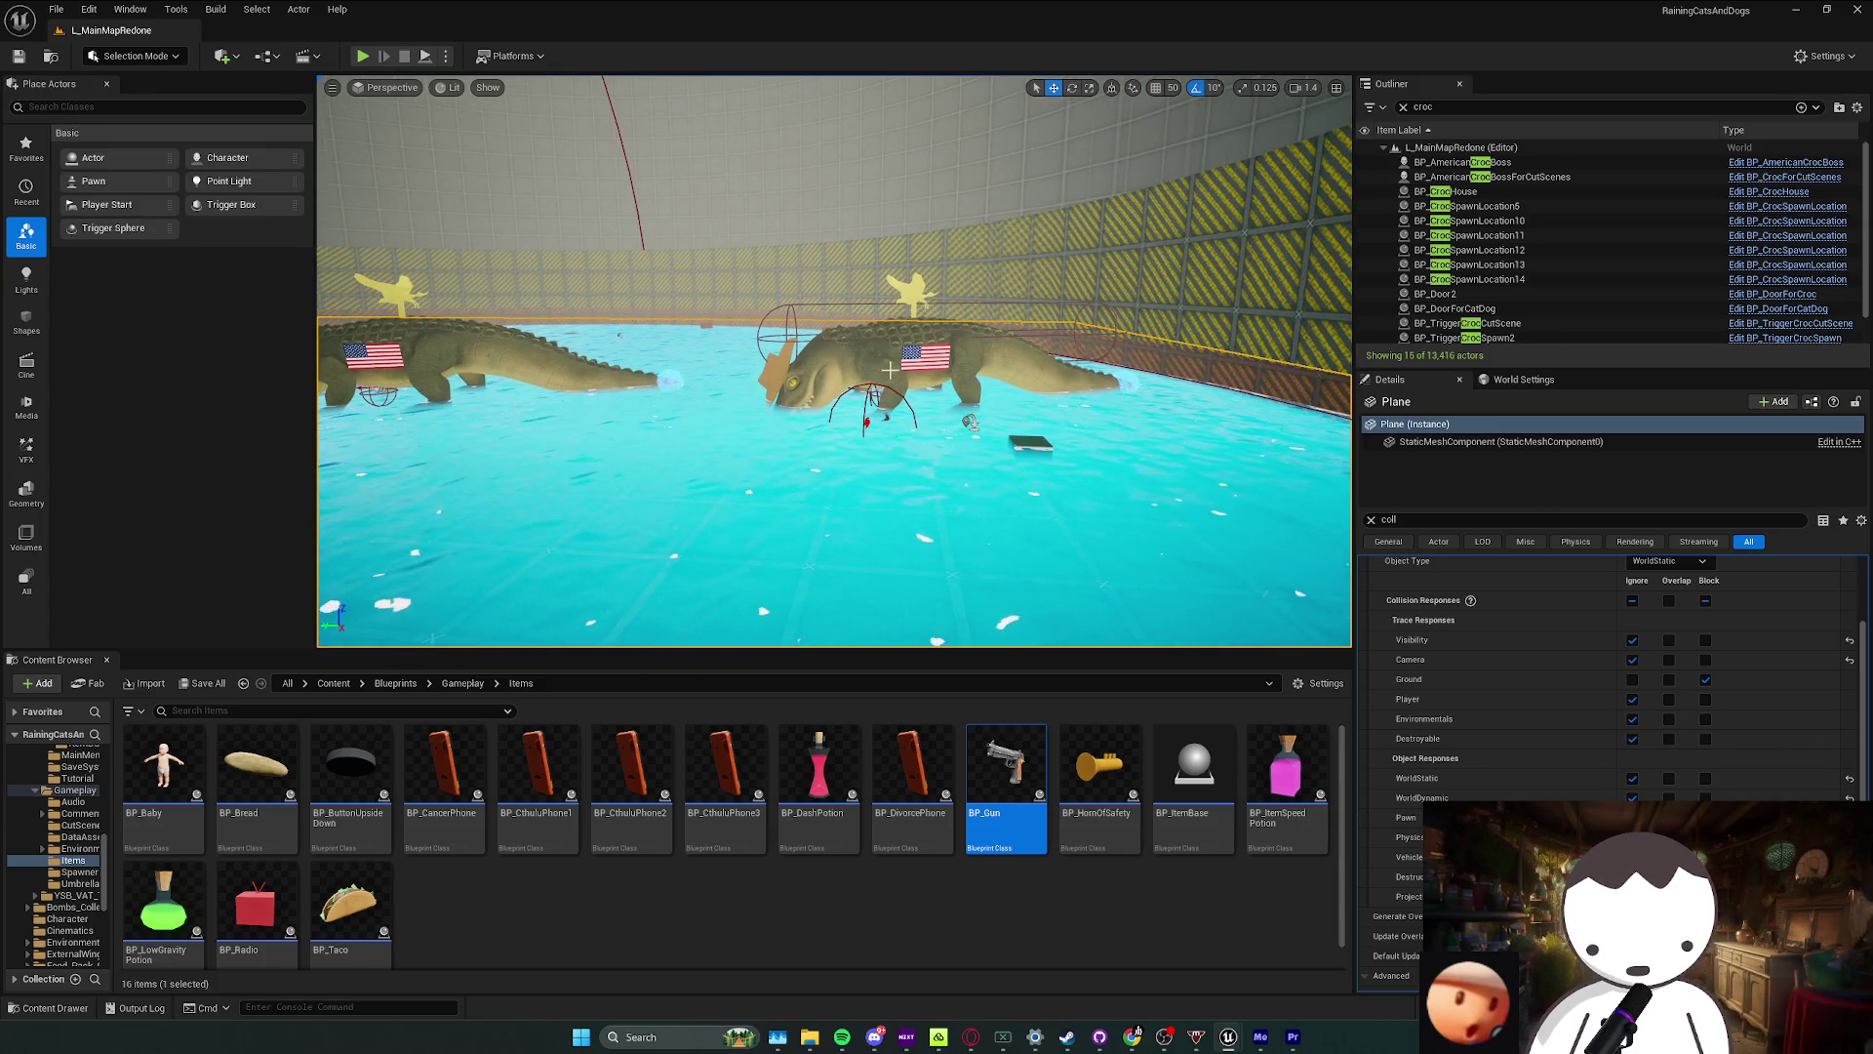
pyautogui.scroll(3, 1586, 672)
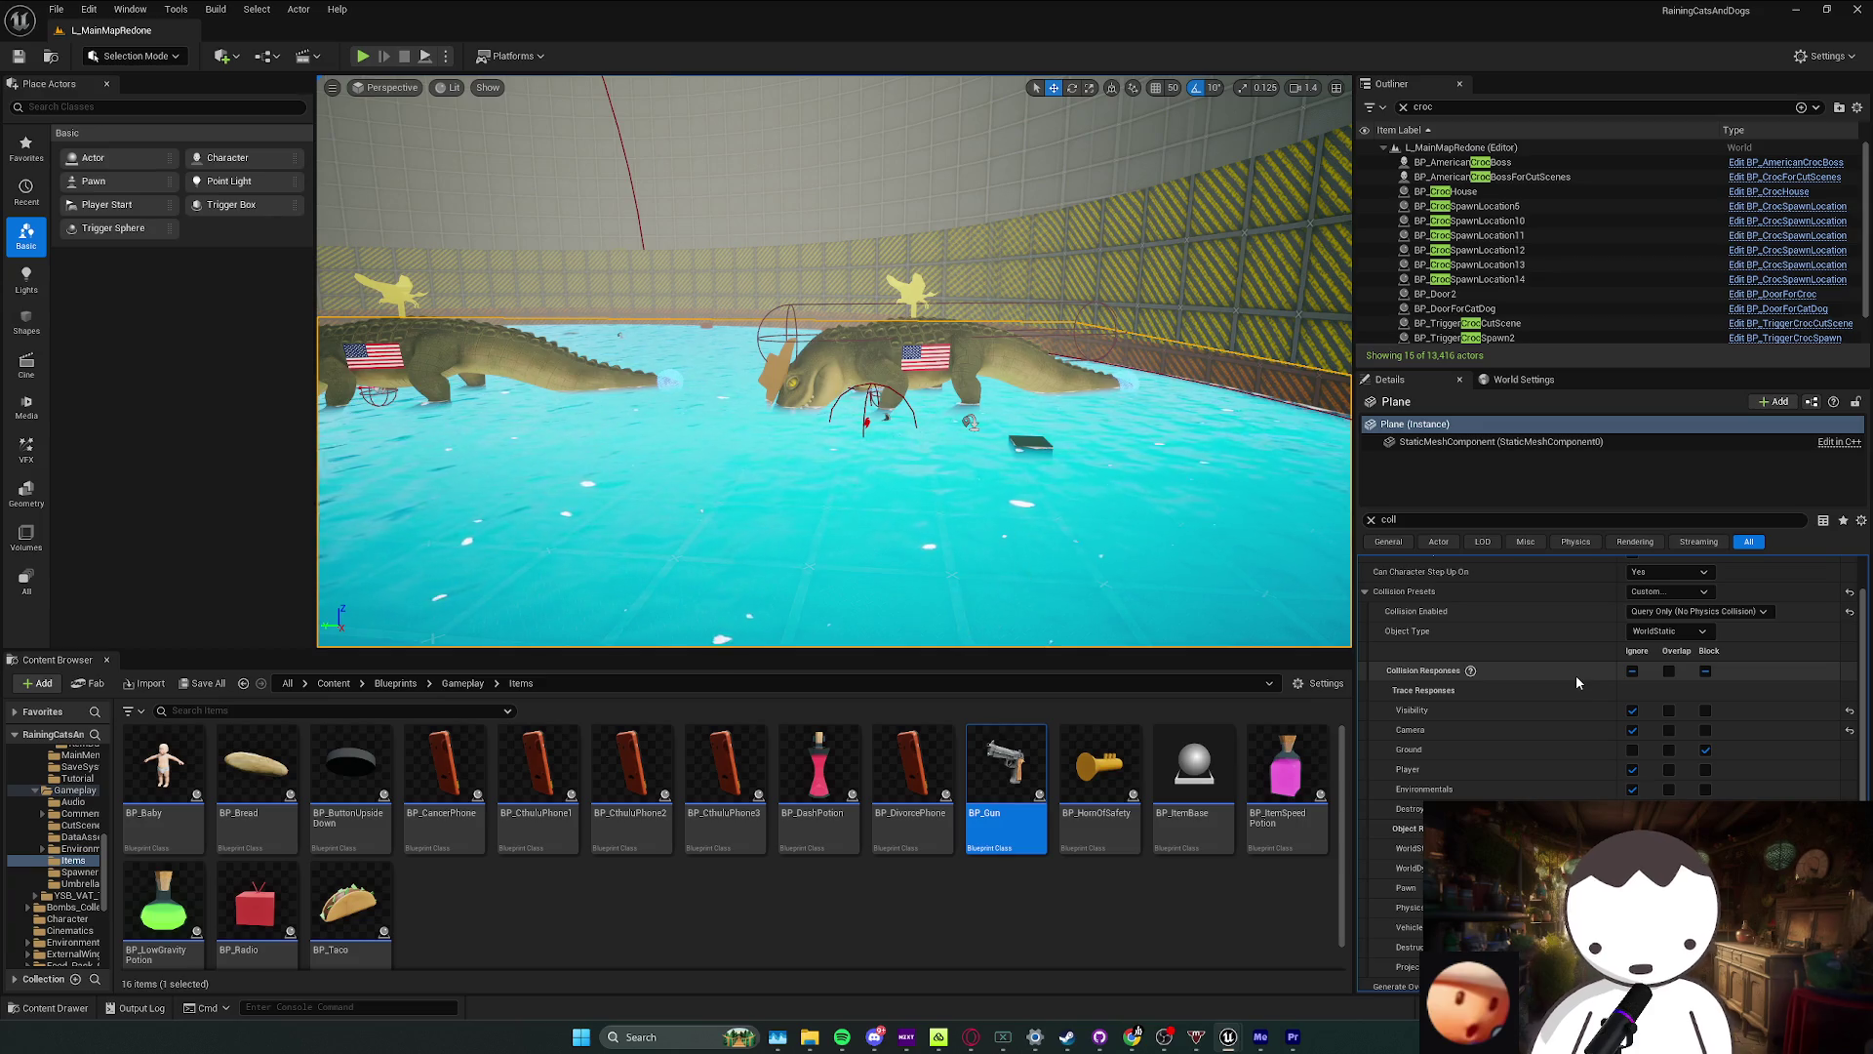
pyautogui.click(934, 372)
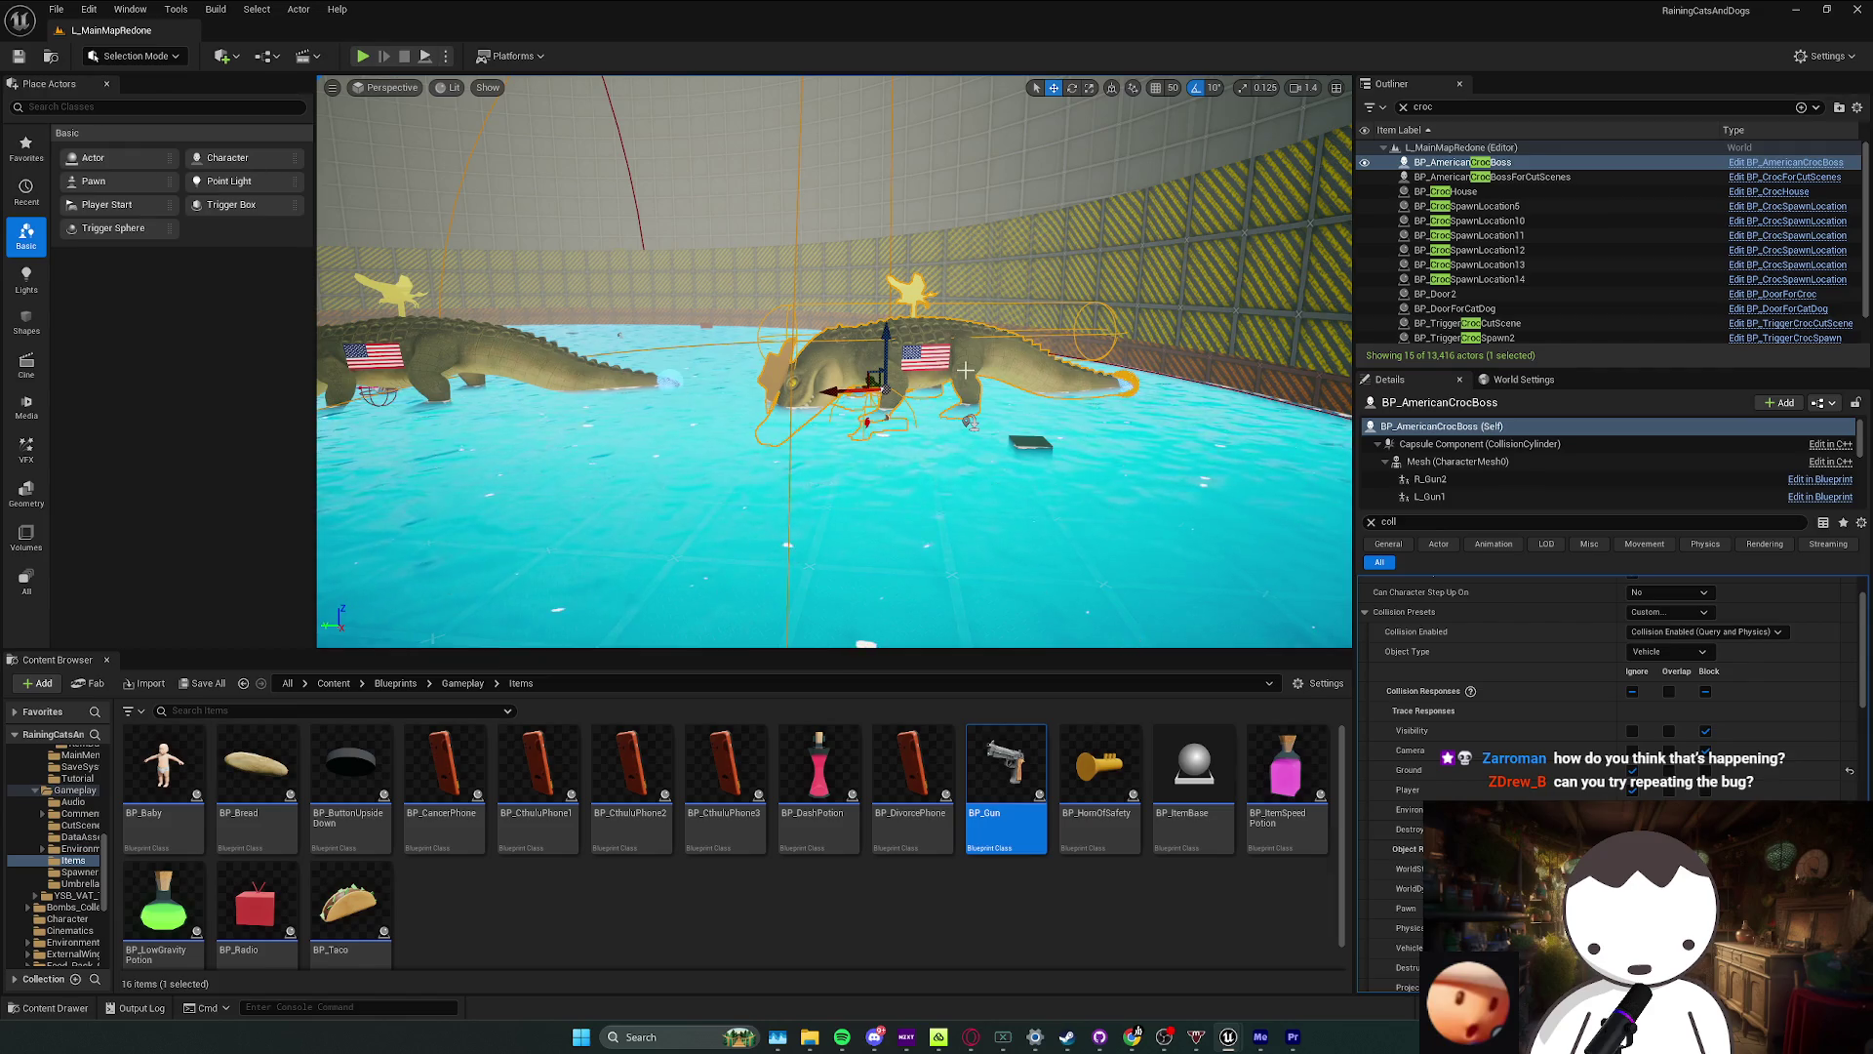
# Step: Frame the crocodile boss and playtest the level, walking forward across the water
pyautogui.moveTo(974, 379); pyautogui.dragTo(974, 342)
pyautogui.scroll(1, 973, 361)
pyautogui.press('f')
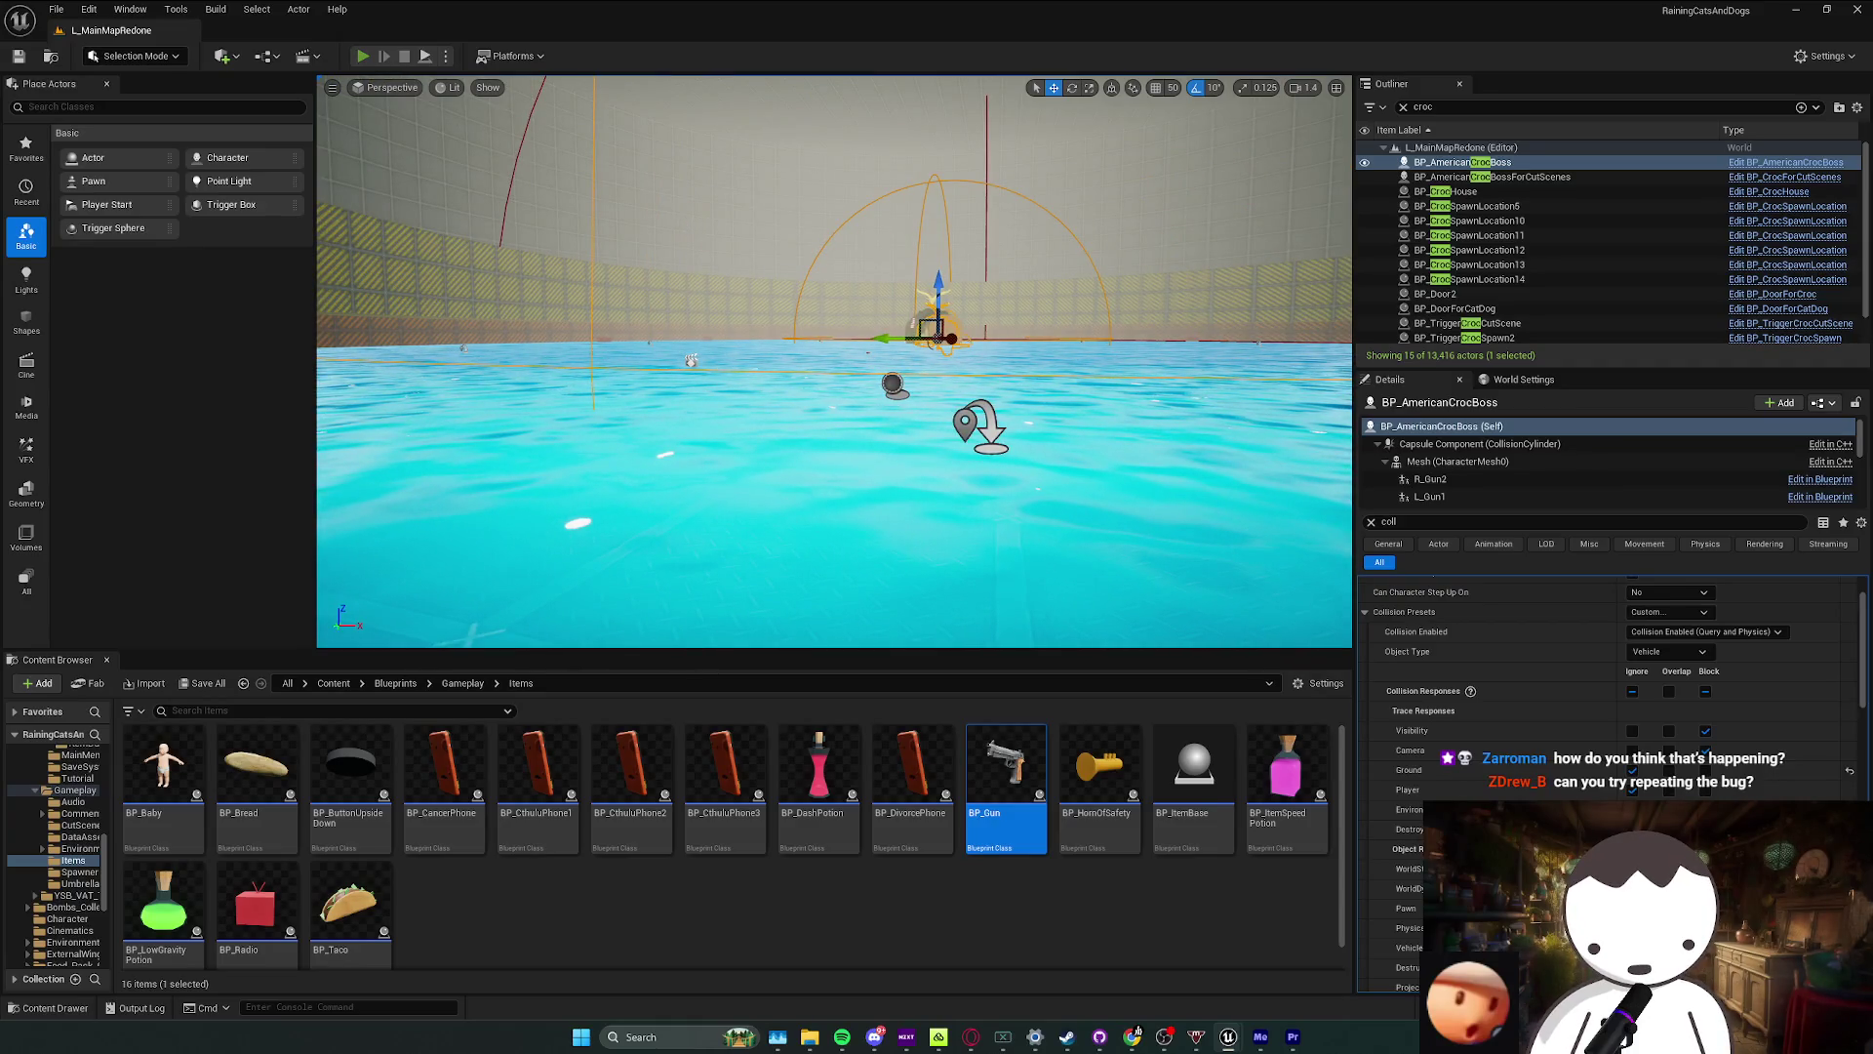
pyautogui.hotkey('alt', 'p')
pyautogui.press('w')
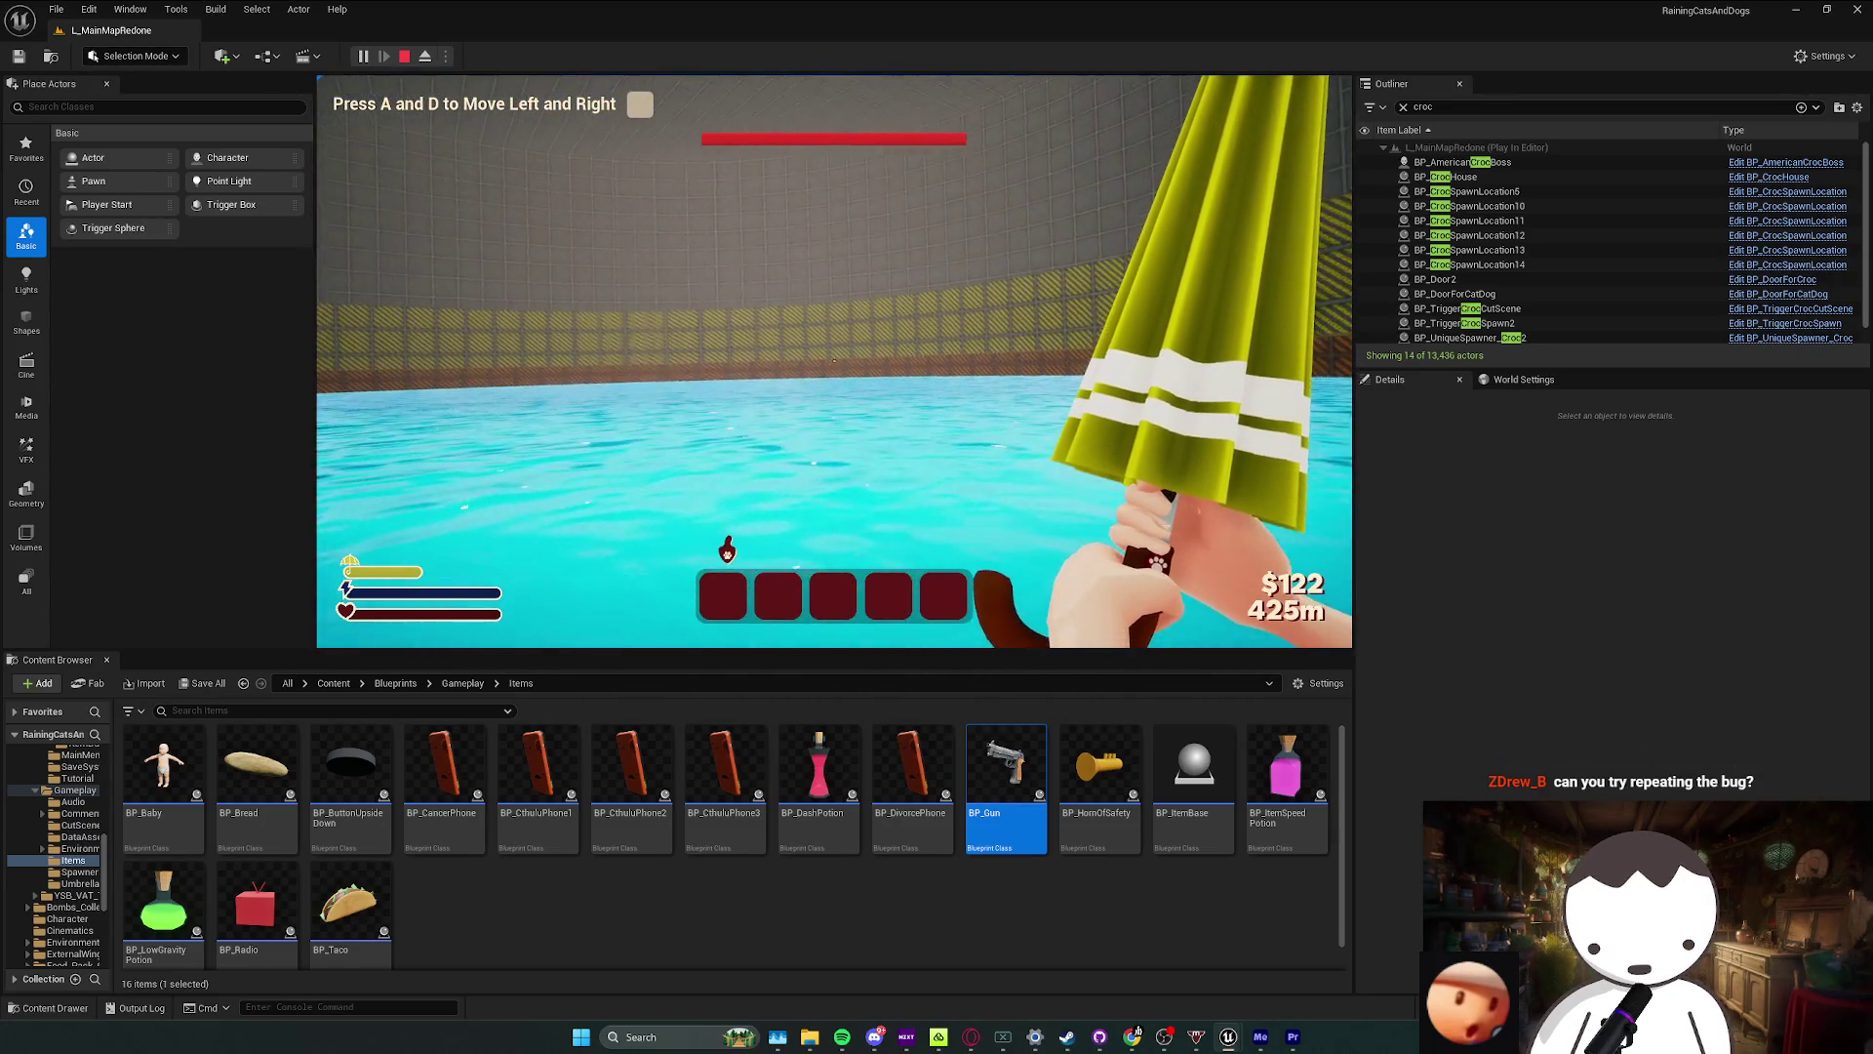
pyautogui.hotkey('shift', 'F1')
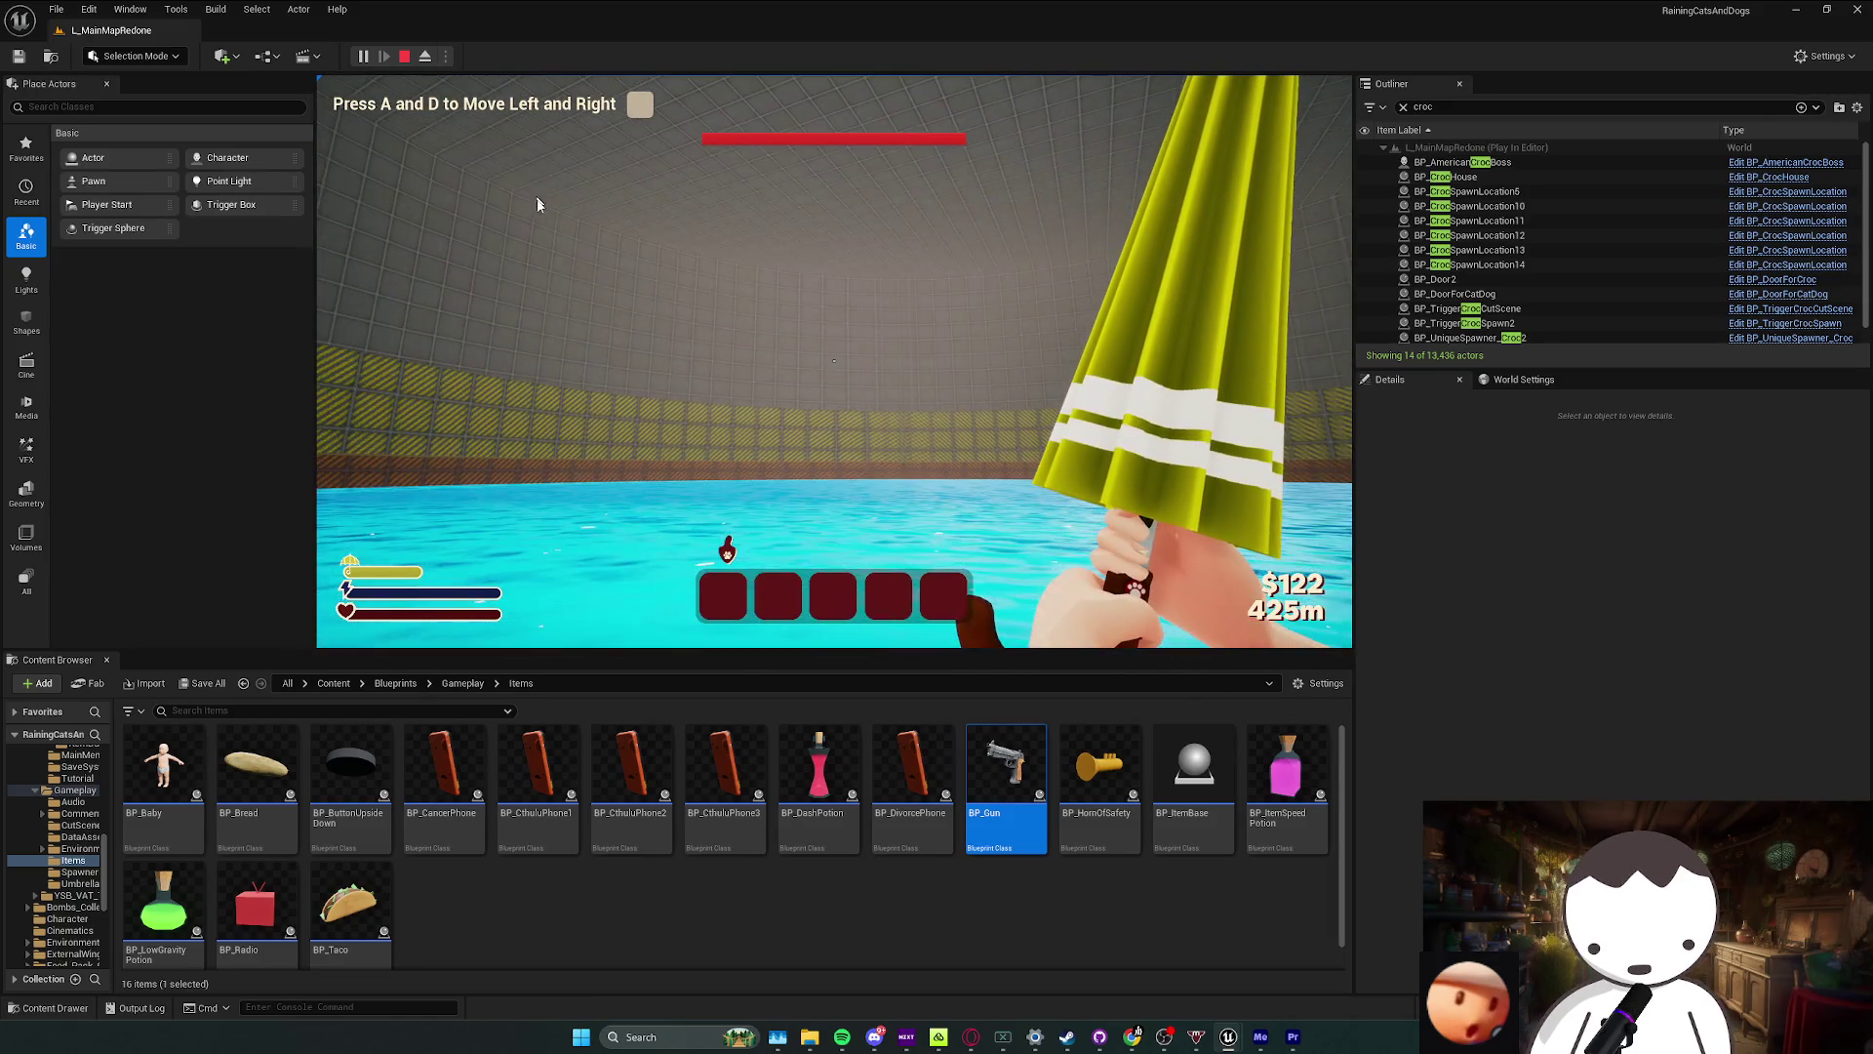
pyautogui.press('Escape')
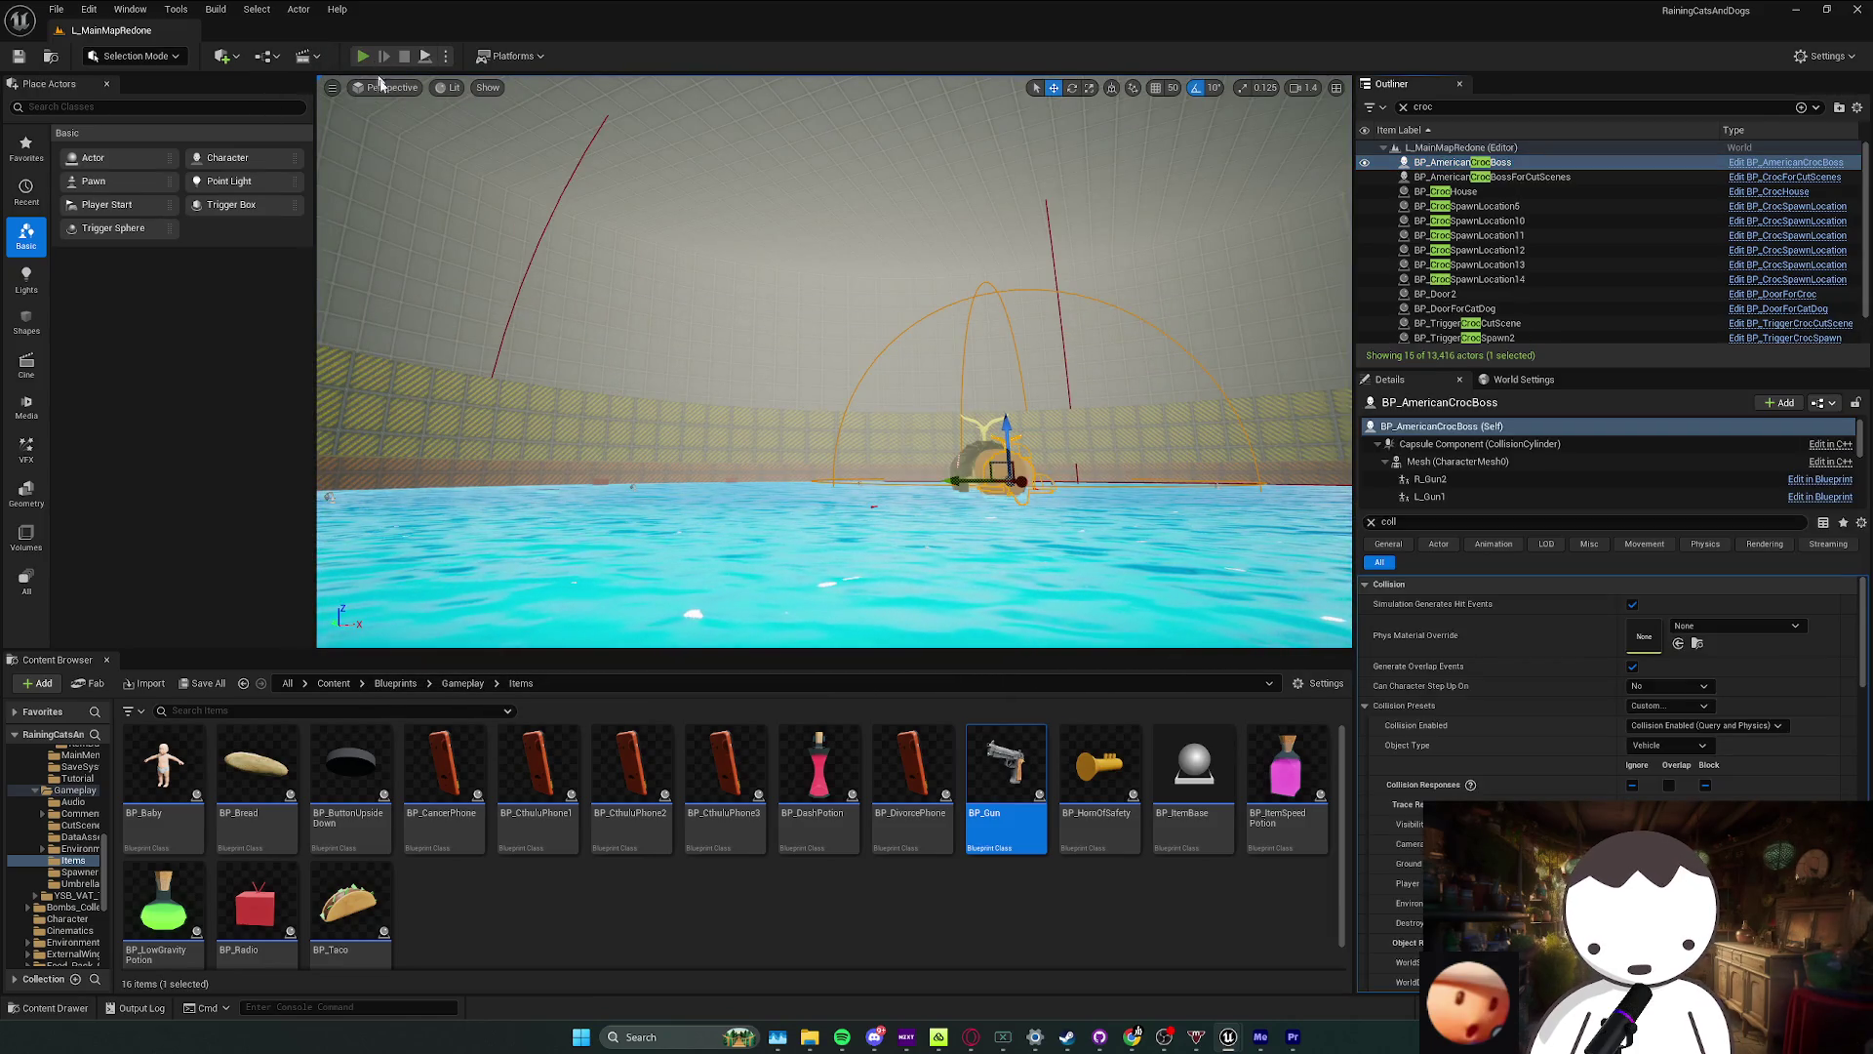
# Step: Playtest a second time, dismiss the Message Log, and return to the BP_AmericanCrocBoss blueprint
pyautogui.hotkey('alt', 'p')
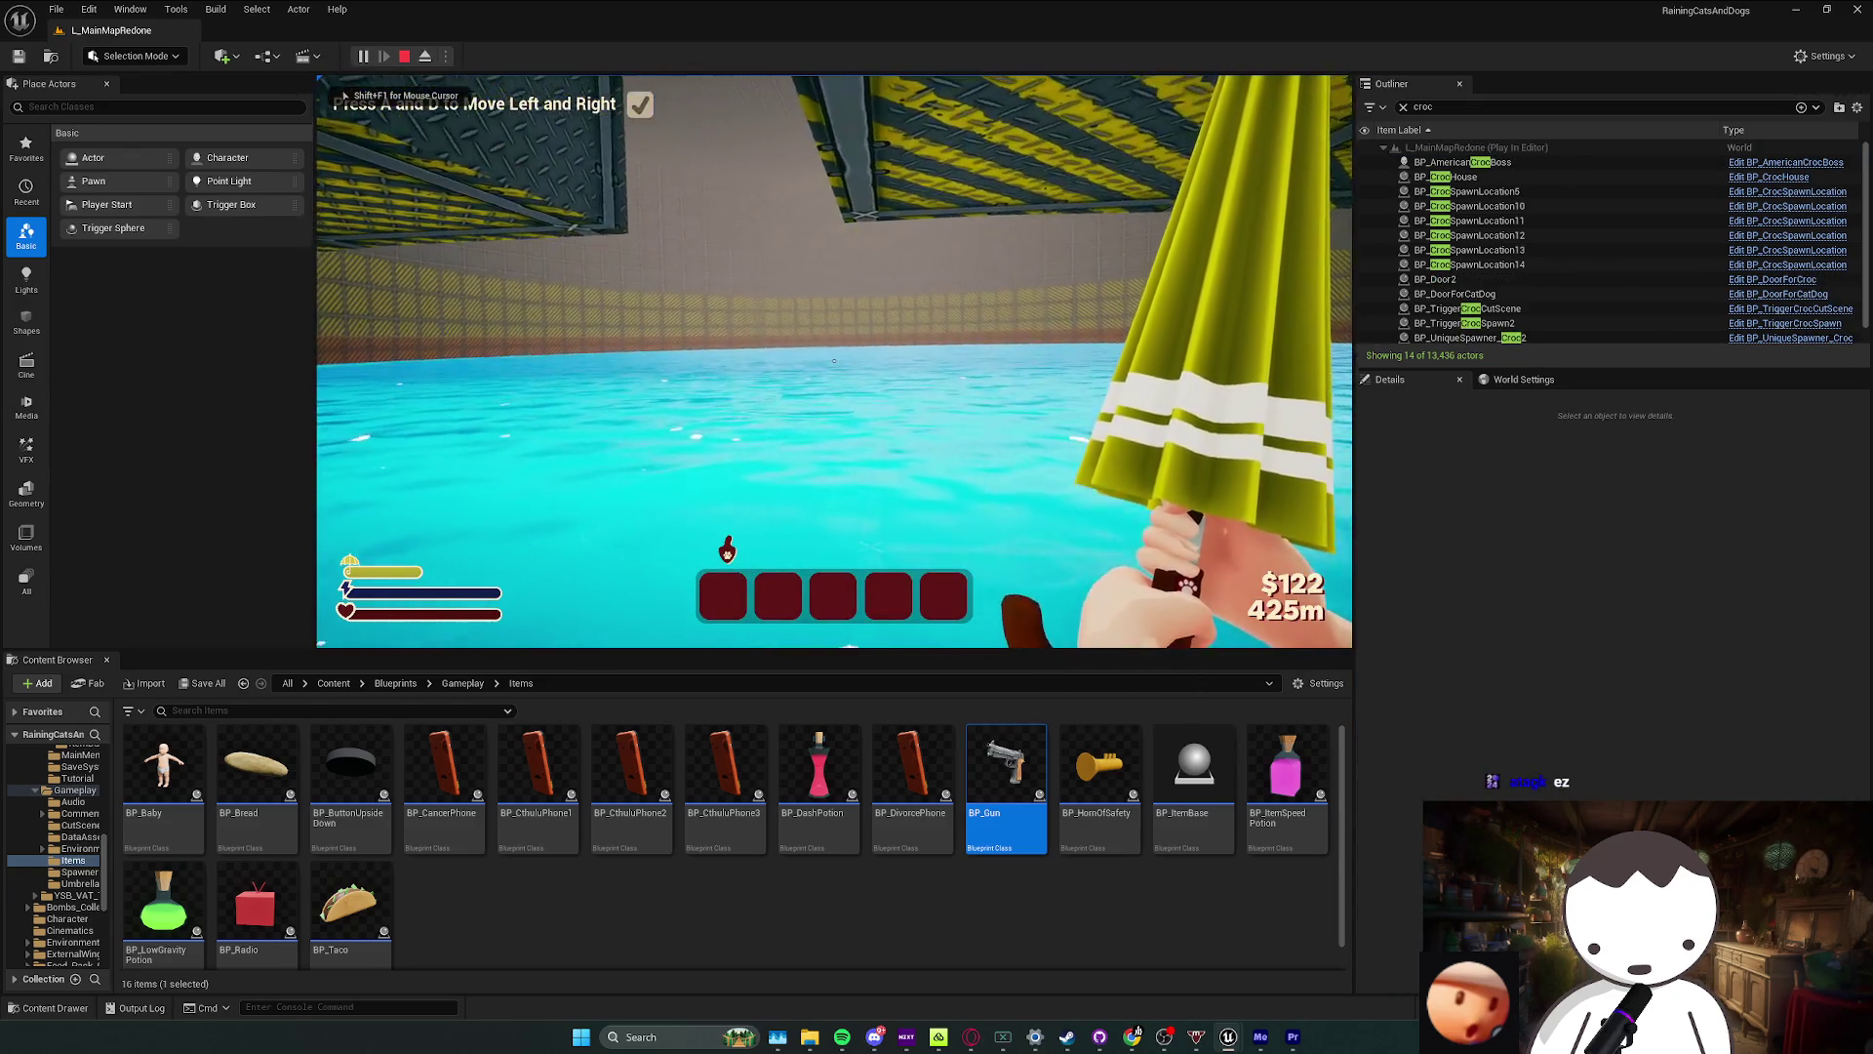
pyautogui.press('Escape')
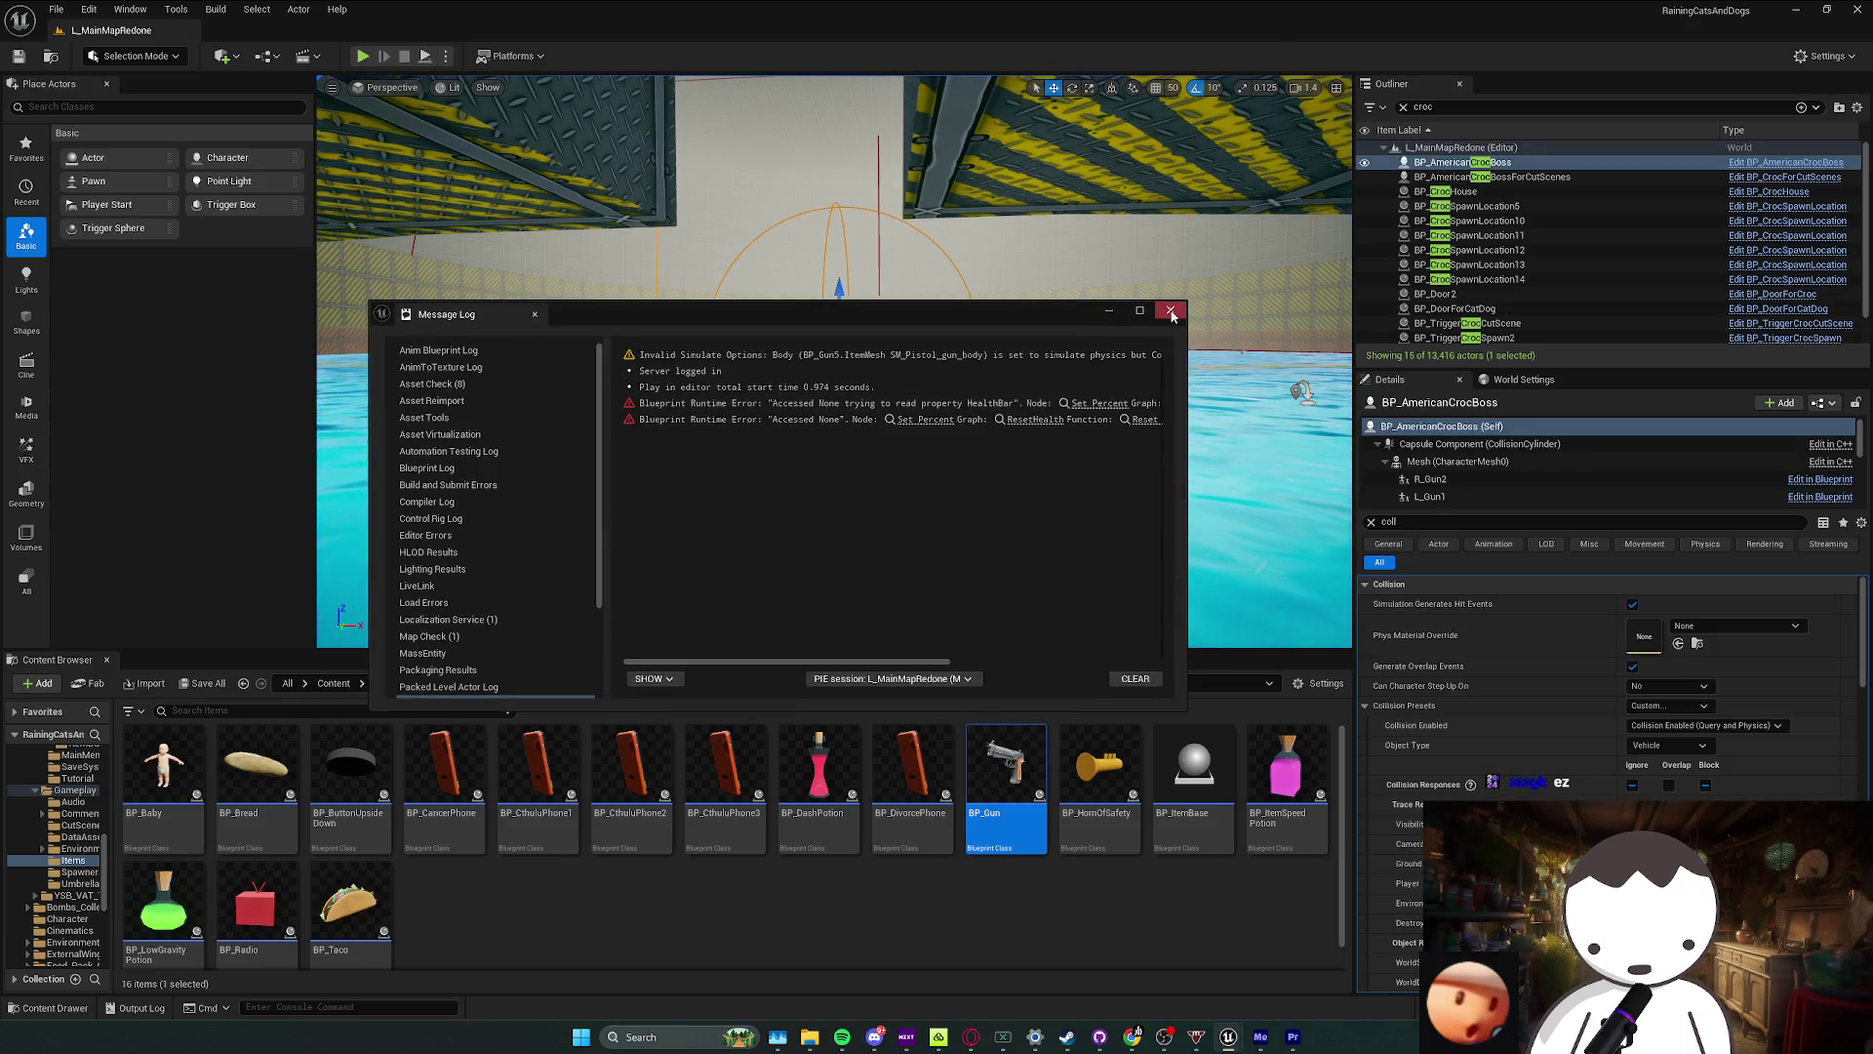
pyautogui.click(1171, 311)
pyautogui.click(1290, 982)
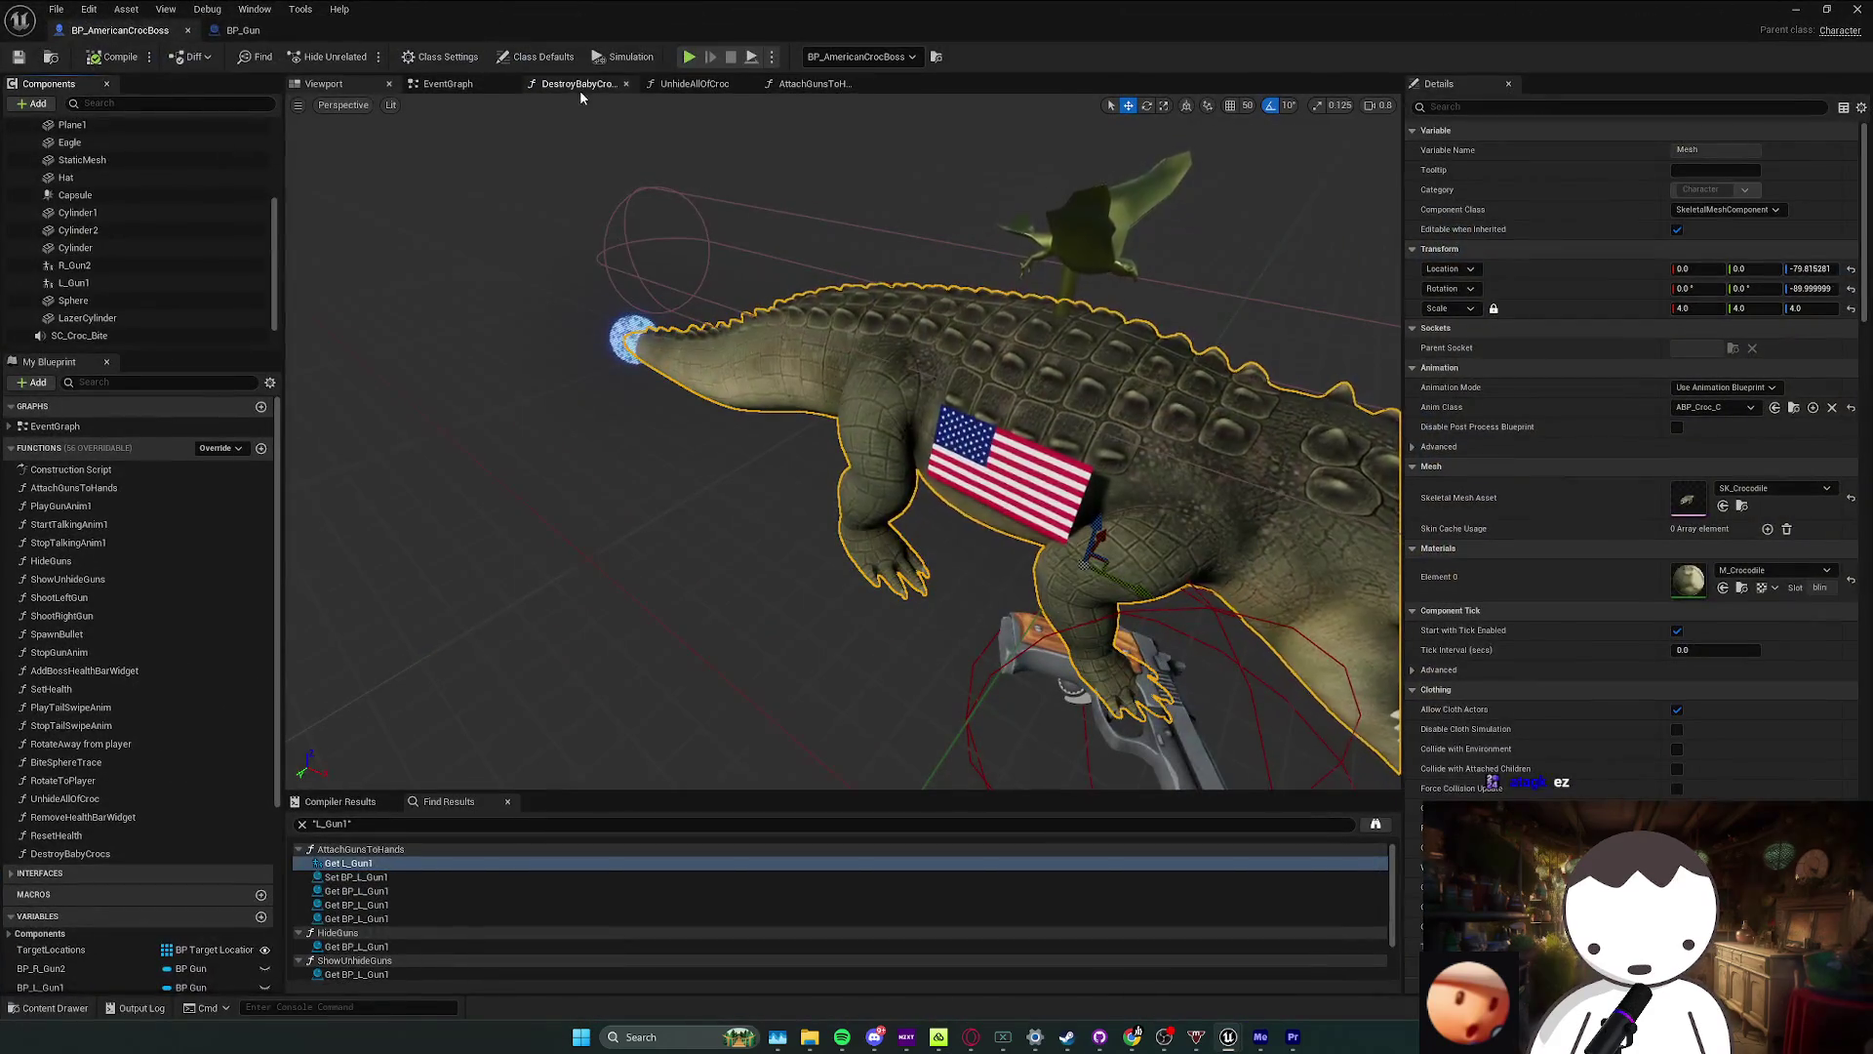
# Step: Show the crocodile boss's EventGraph and jump to Event BeginPlay and back
pyautogui.click(466, 91)
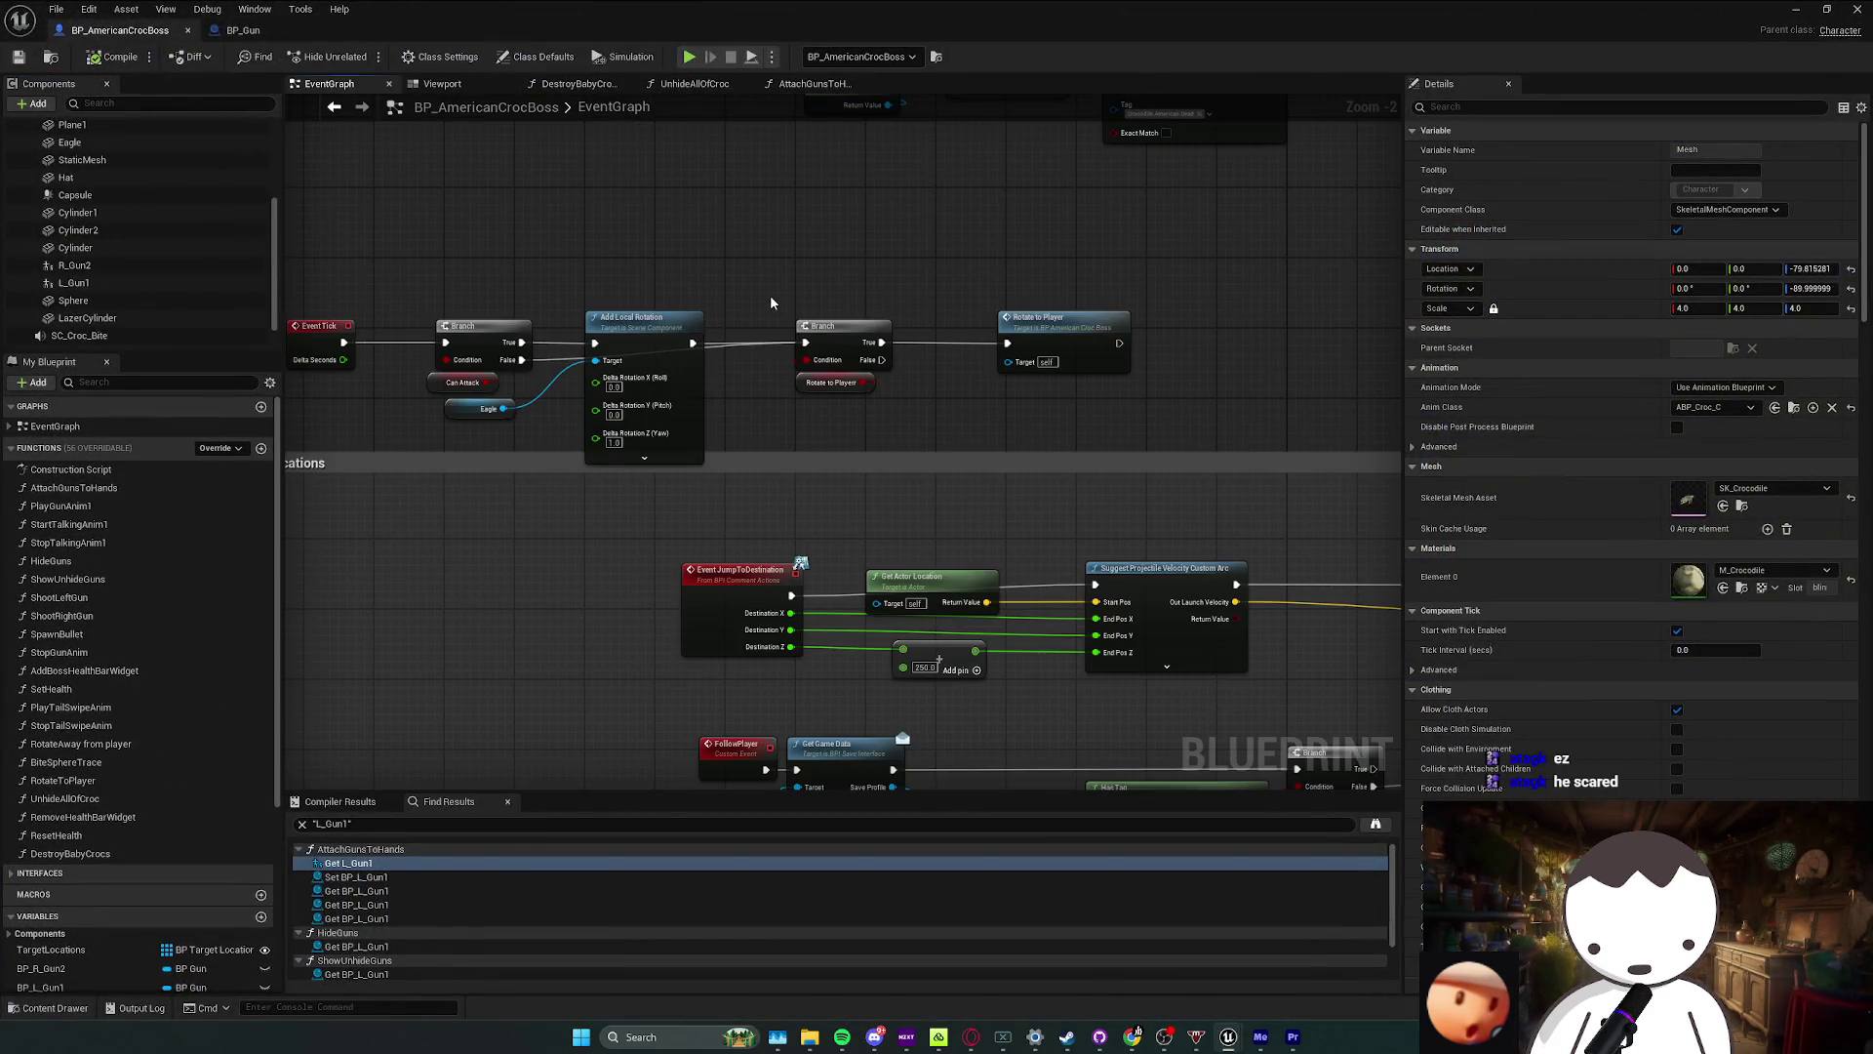
pyautogui.scroll(-2, 770, 302)
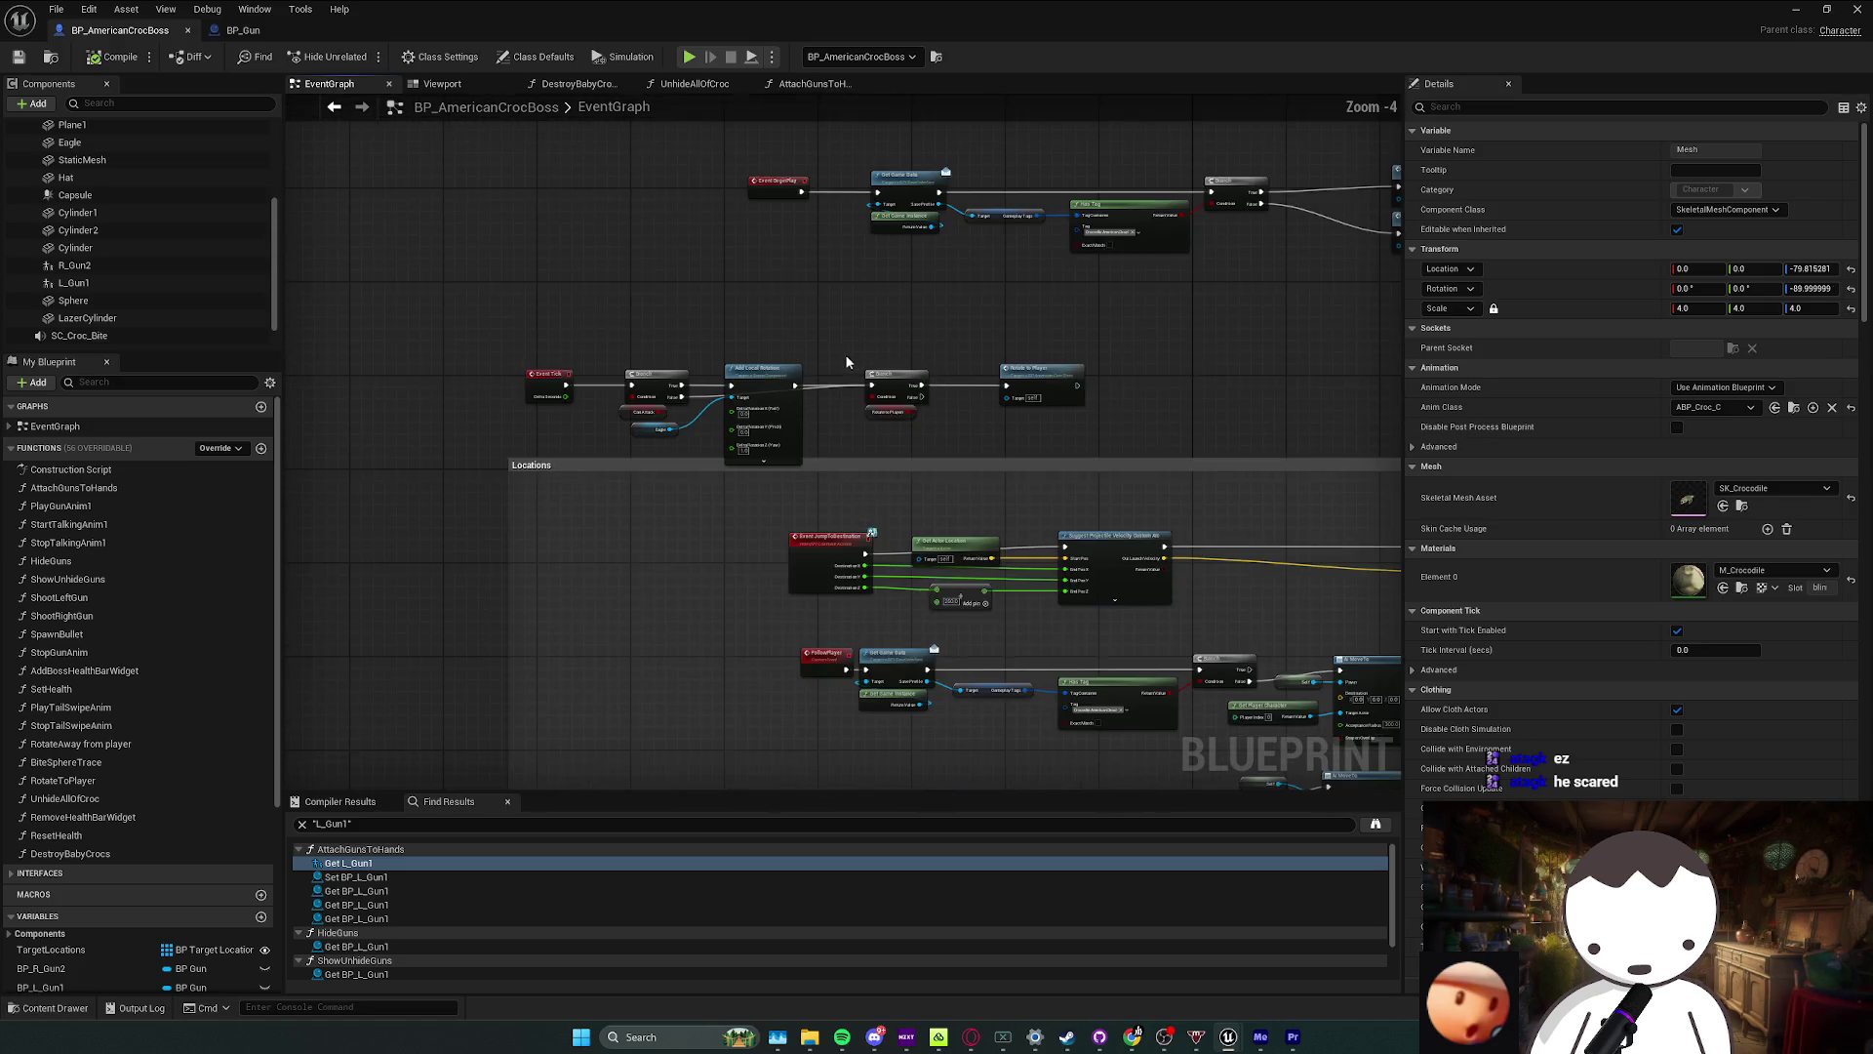
pyautogui.moveTo(964, 392)
pyautogui.mouseDown()
pyautogui.moveTo(835, 366)
pyautogui.moveTo(785, 378)
pyautogui.moveTo(1058, 348)
pyautogui.moveTo(674, 422)
pyautogui.mouseUp()
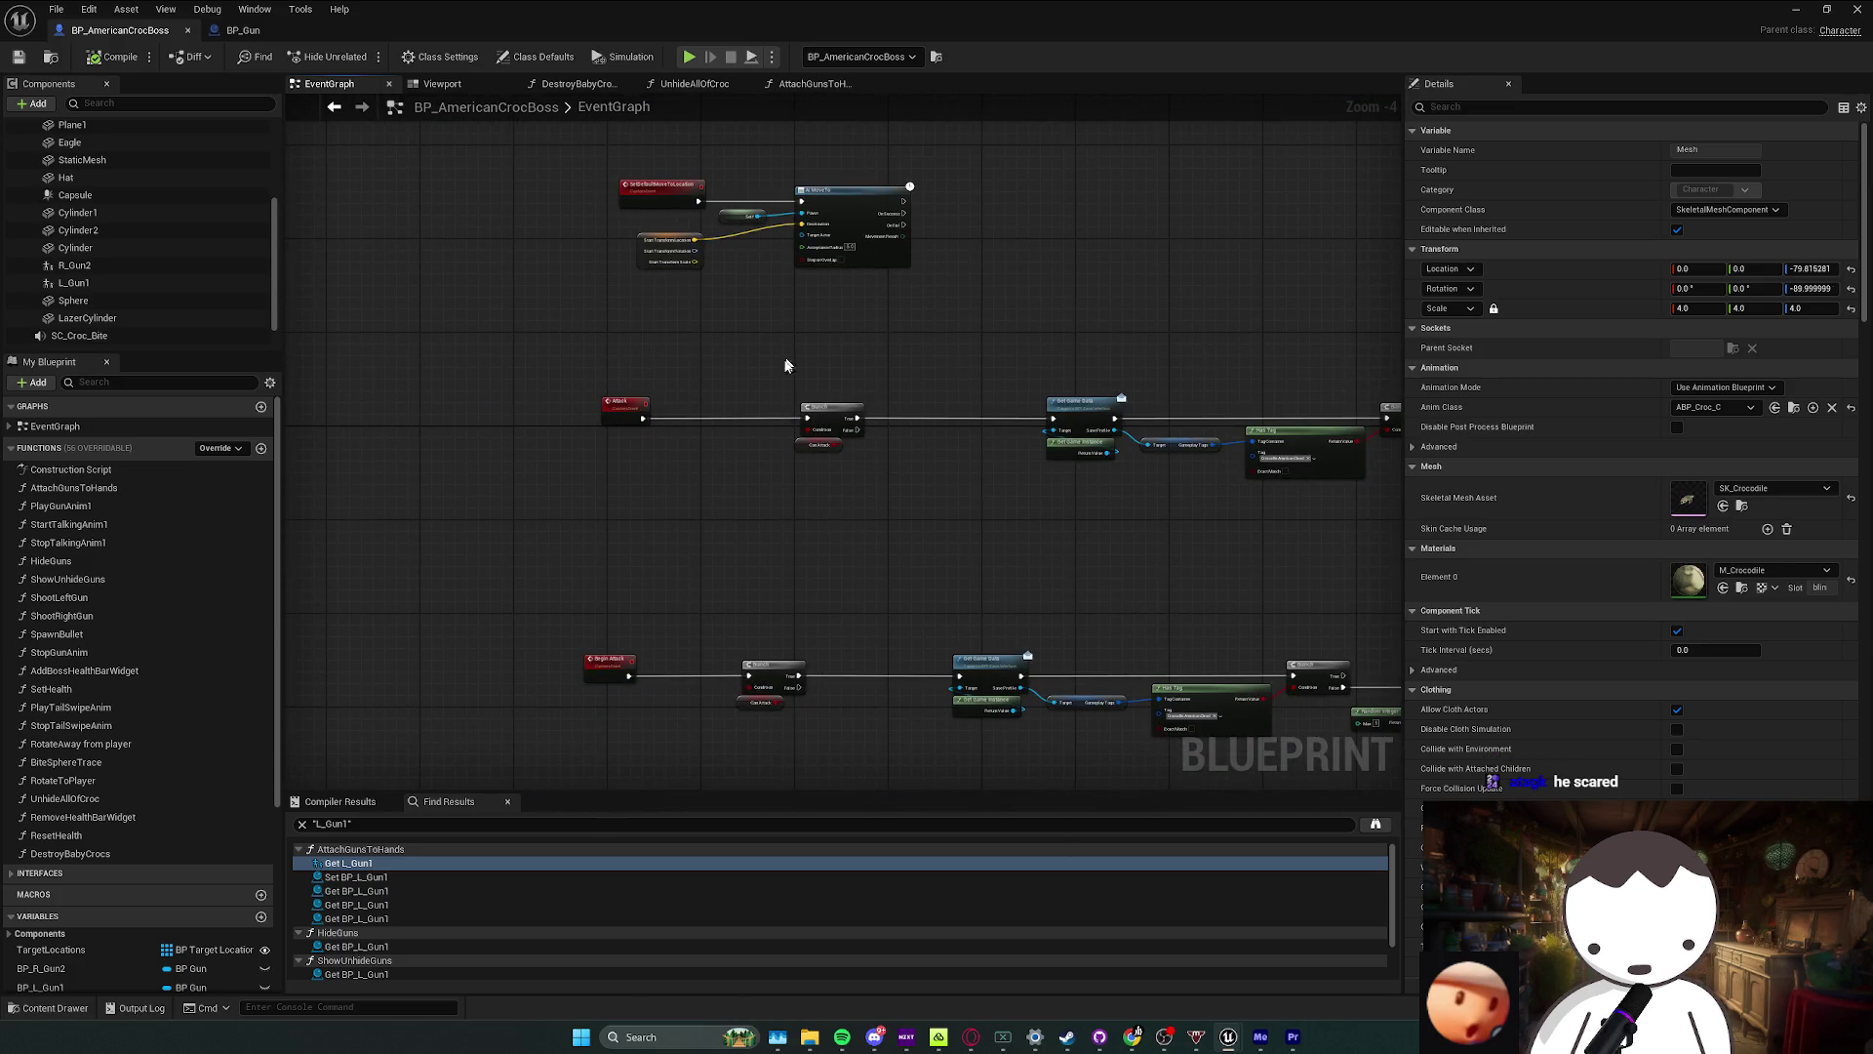
pyautogui.click(10, 427)
pyautogui.doubleClick(72, 443)
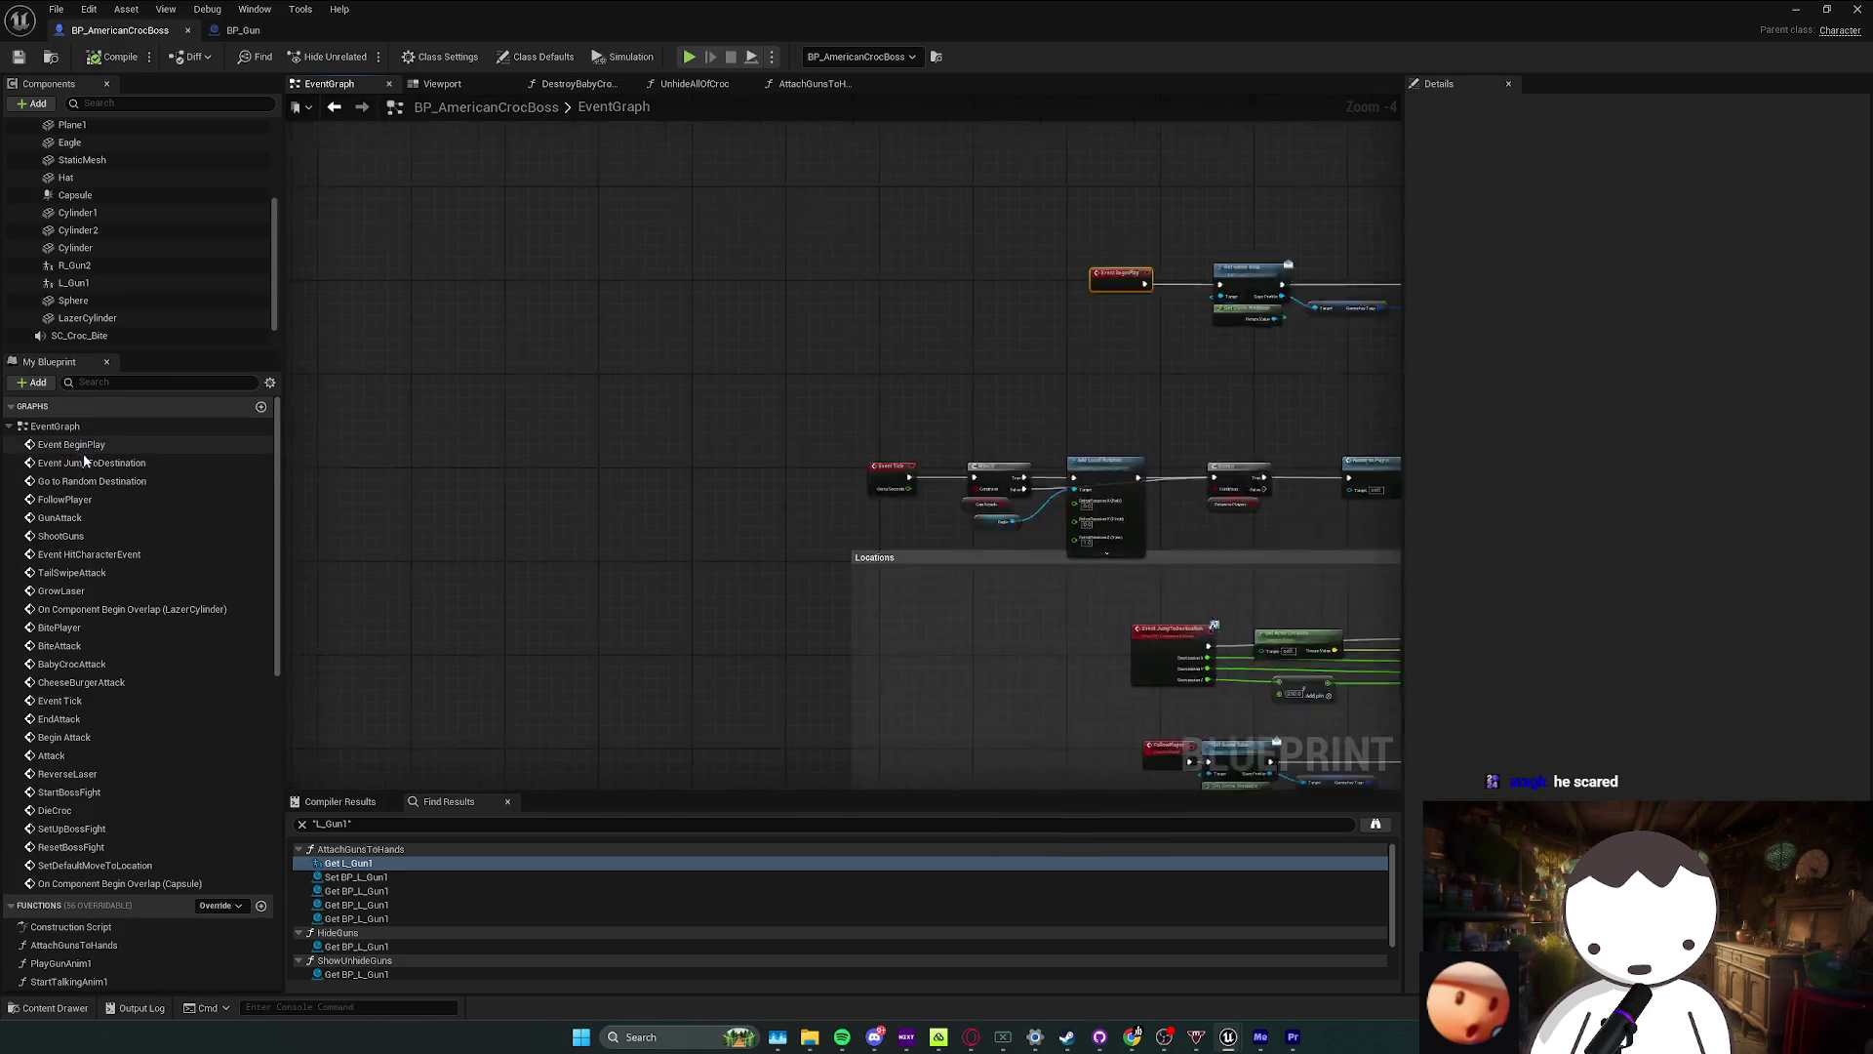
pyautogui.hotkey('alt', 'Left')
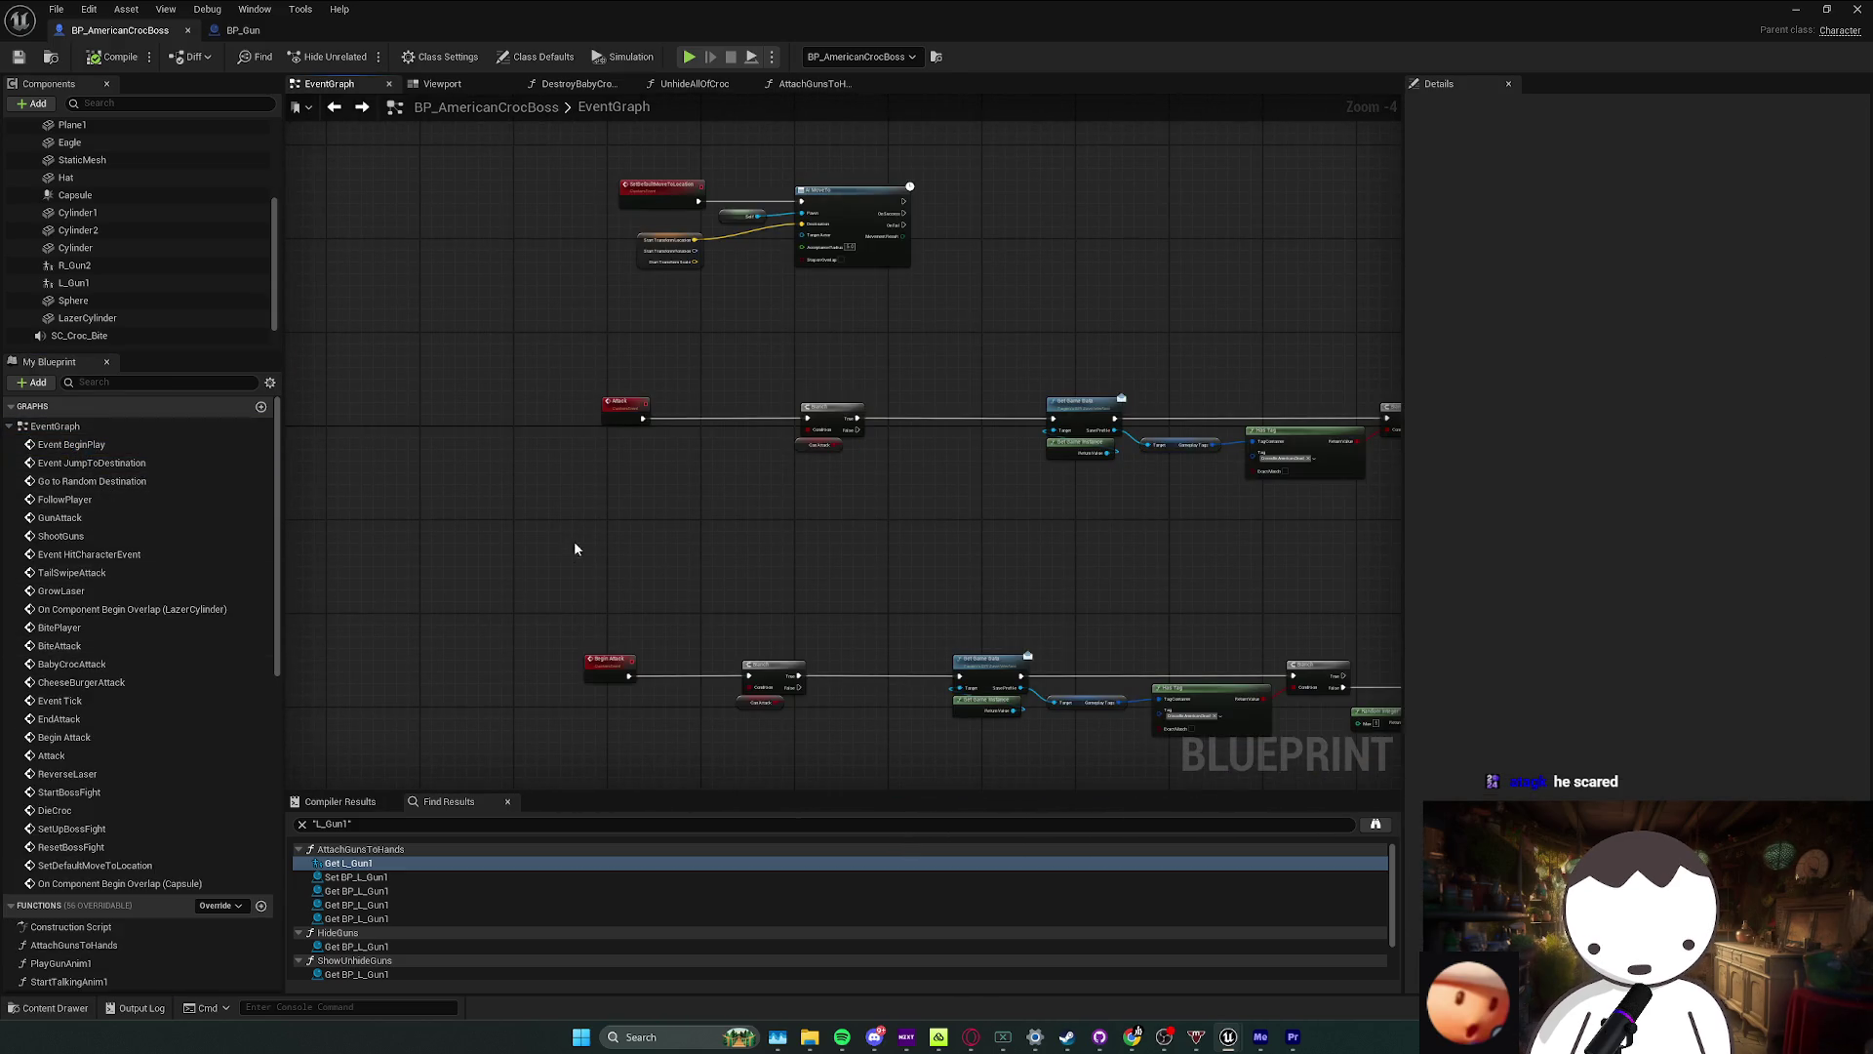
# Step: Pan to the boss-fight reset nodes and nudge the Start Transform node down
pyautogui.scroll(1, 911, 601)
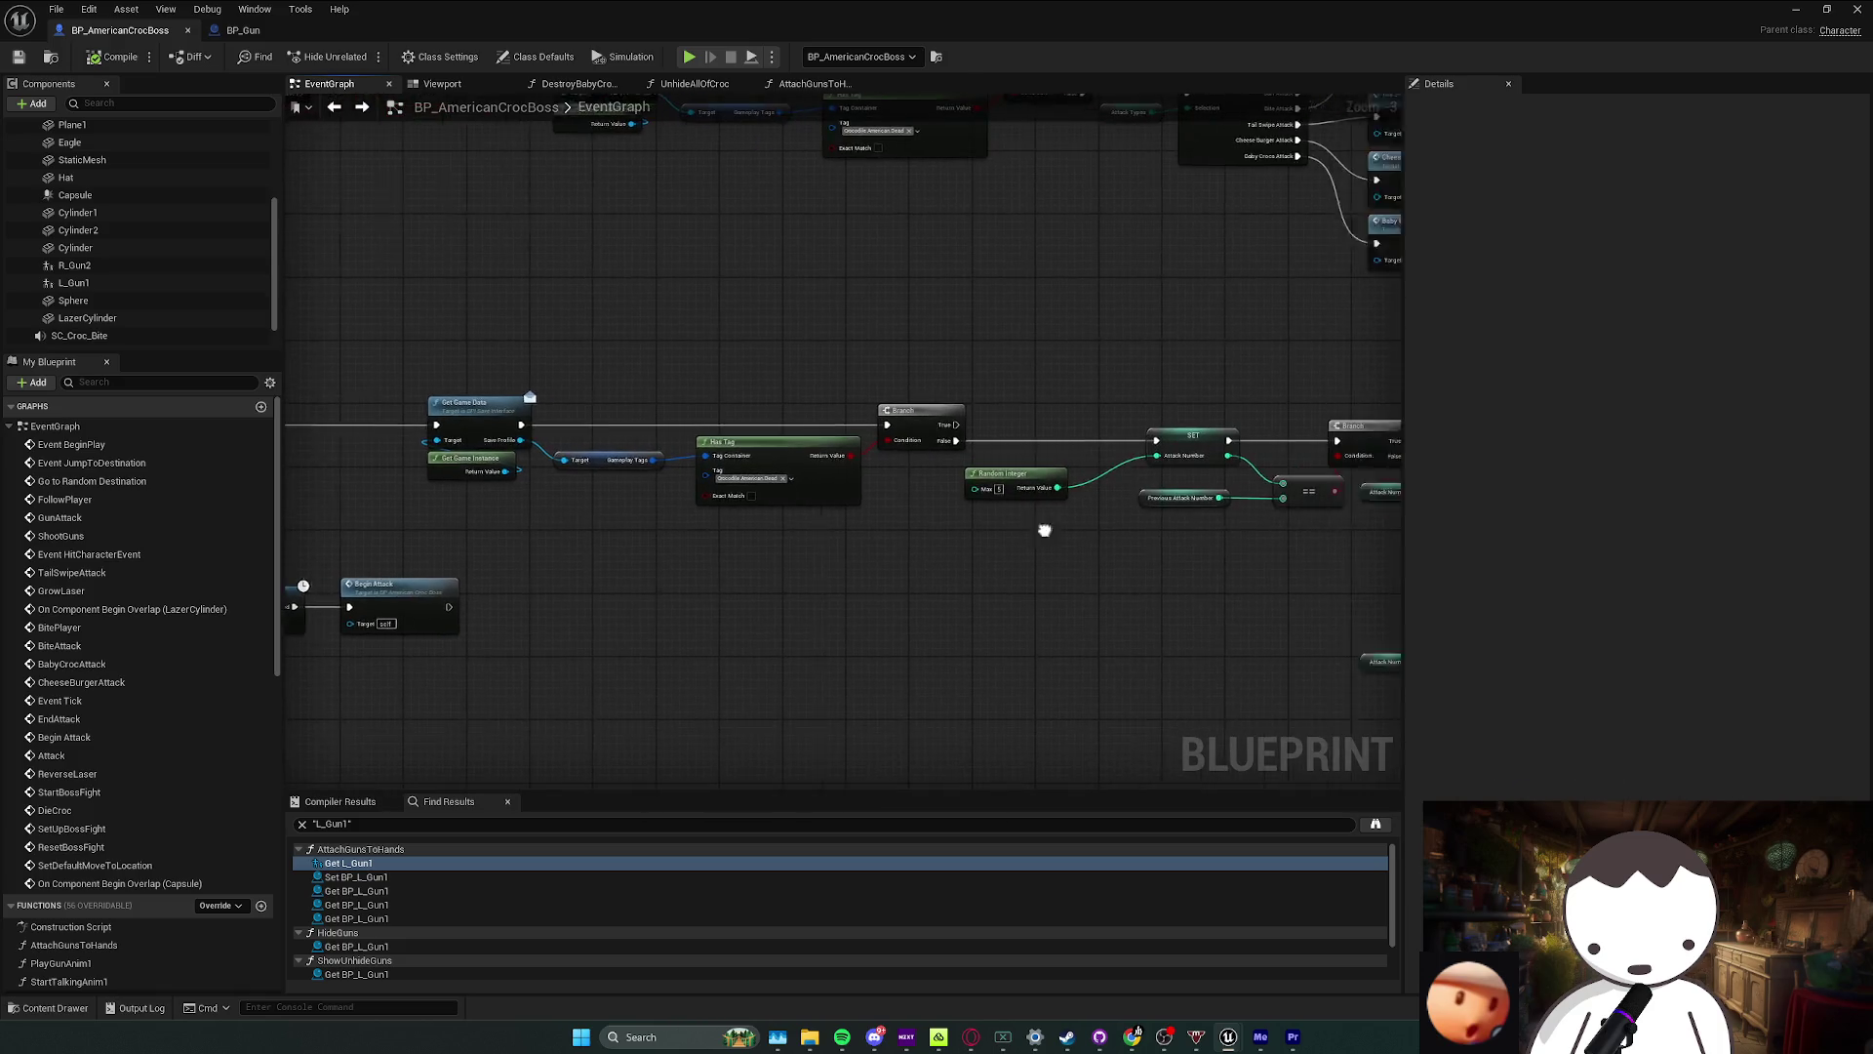
pyautogui.moveTo(1038, 527)
pyautogui.mouseDown()
pyautogui.moveTo(853, 510)
pyautogui.moveTo(1035, 488)
pyautogui.moveTo(910, 491)
pyautogui.mouseUp()
pyautogui.scroll(1, 796, 495)
pyautogui.scroll(2, 929, 512)
pyautogui.moveTo(591, 442); pyautogui.dragTo(591, 489)
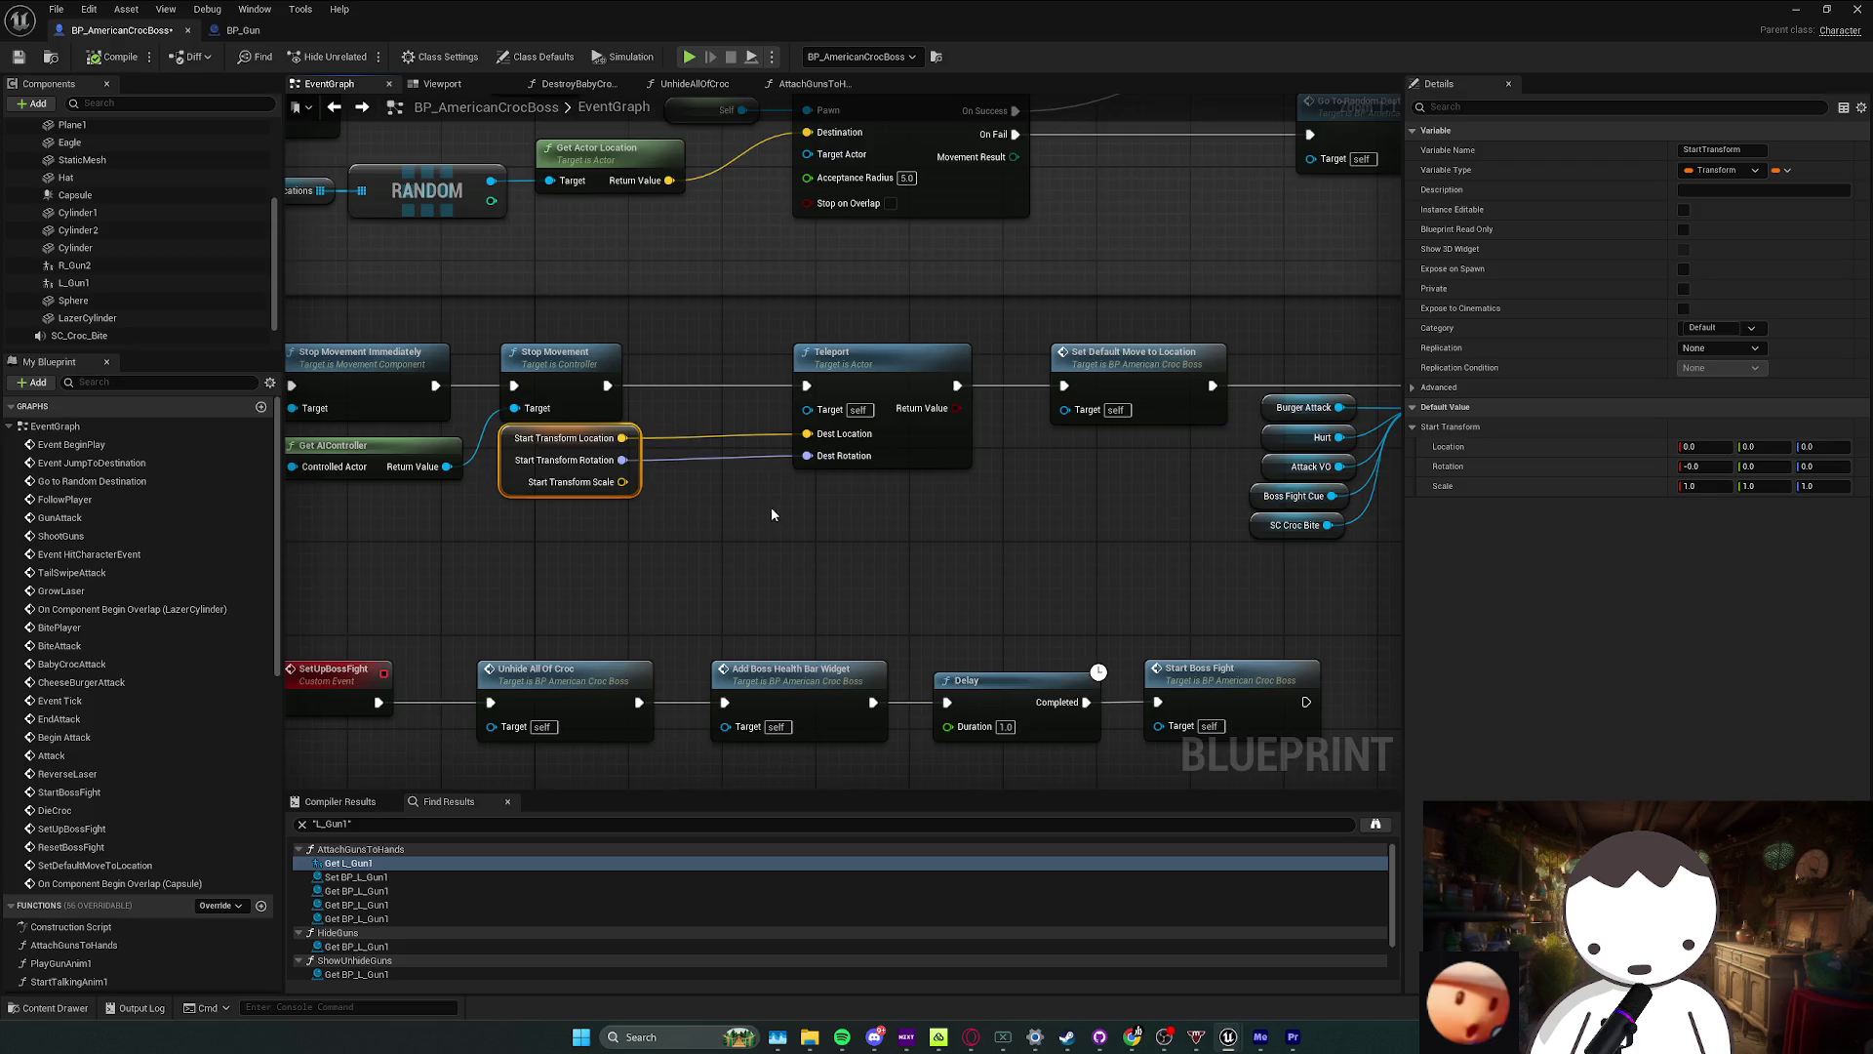
# Step: Find all references to the StartTransform variable from the Start Transform node
pyautogui.scroll(-3, 751, 512)
pyautogui.rightClick(669, 465)
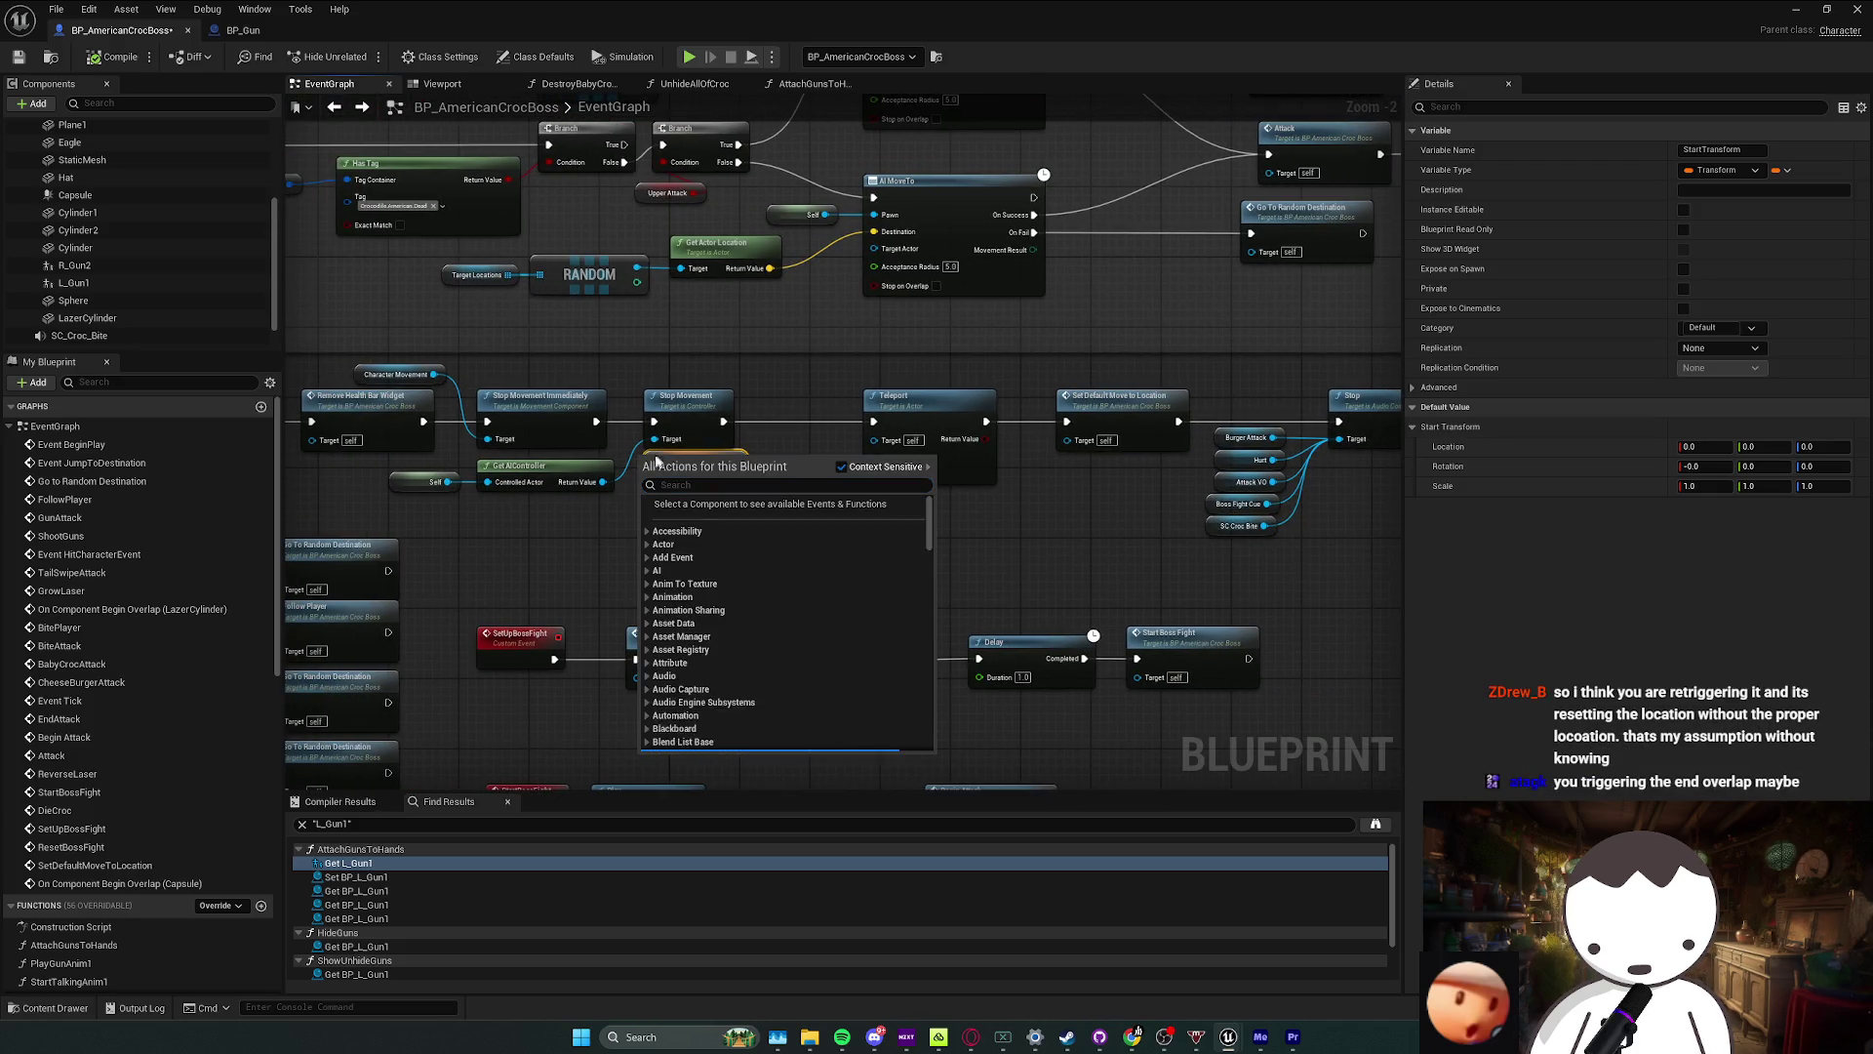
pyautogui.press('Escape')
pyautogui.rightClick(656, 460)
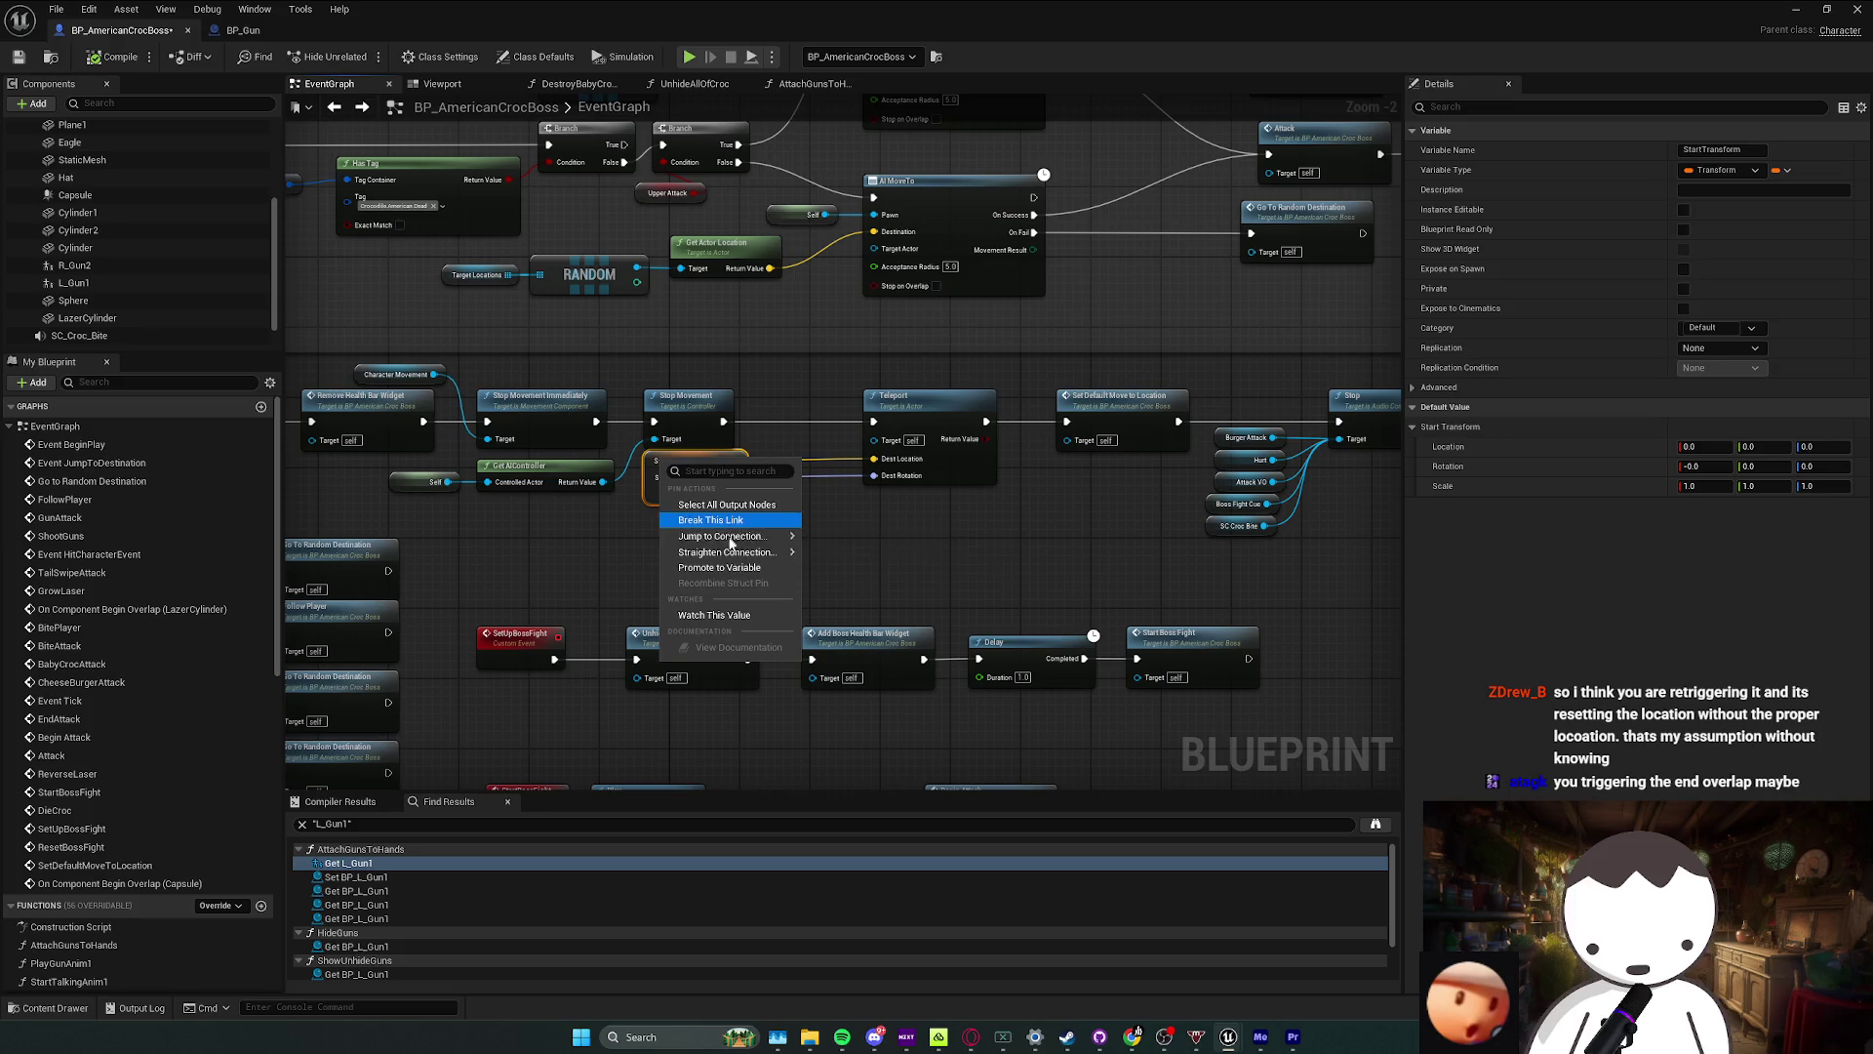
pyautogui.moveTo(751, 556)
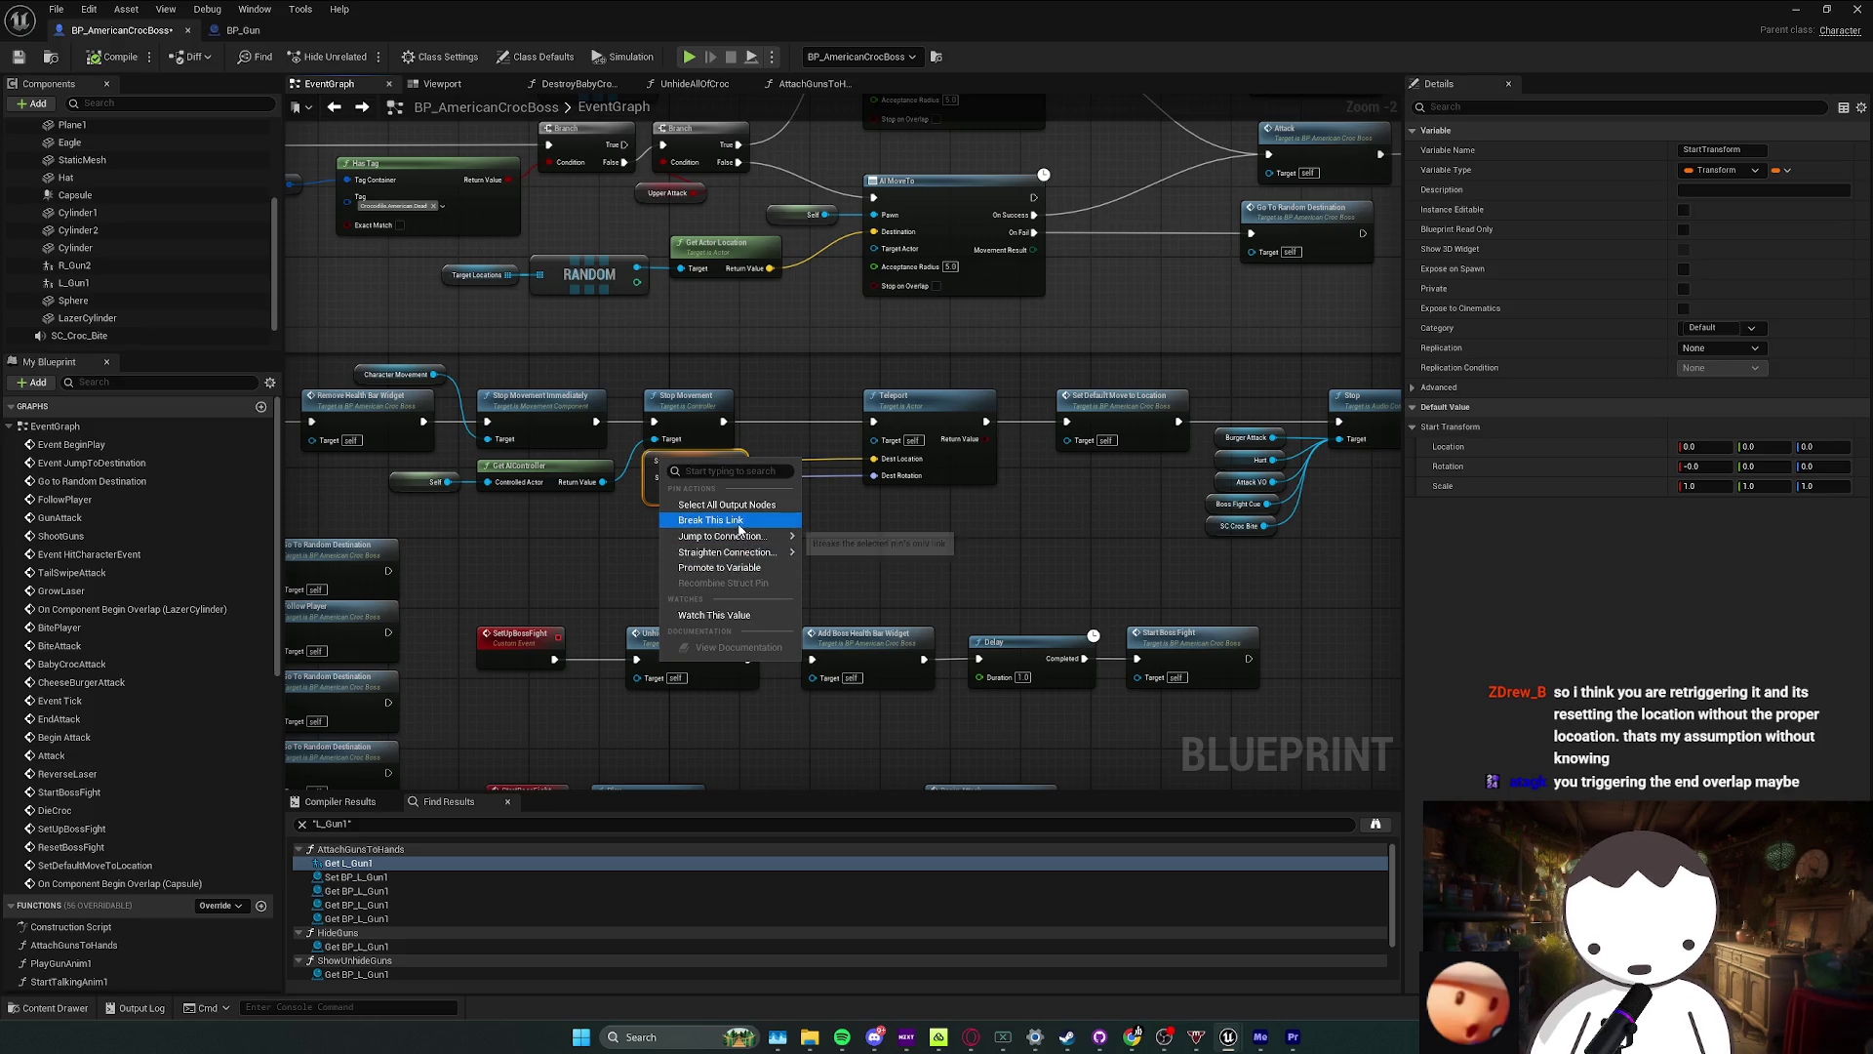
pyautogui.click(628, 502)
pyautogui.rightClick(652, 460)
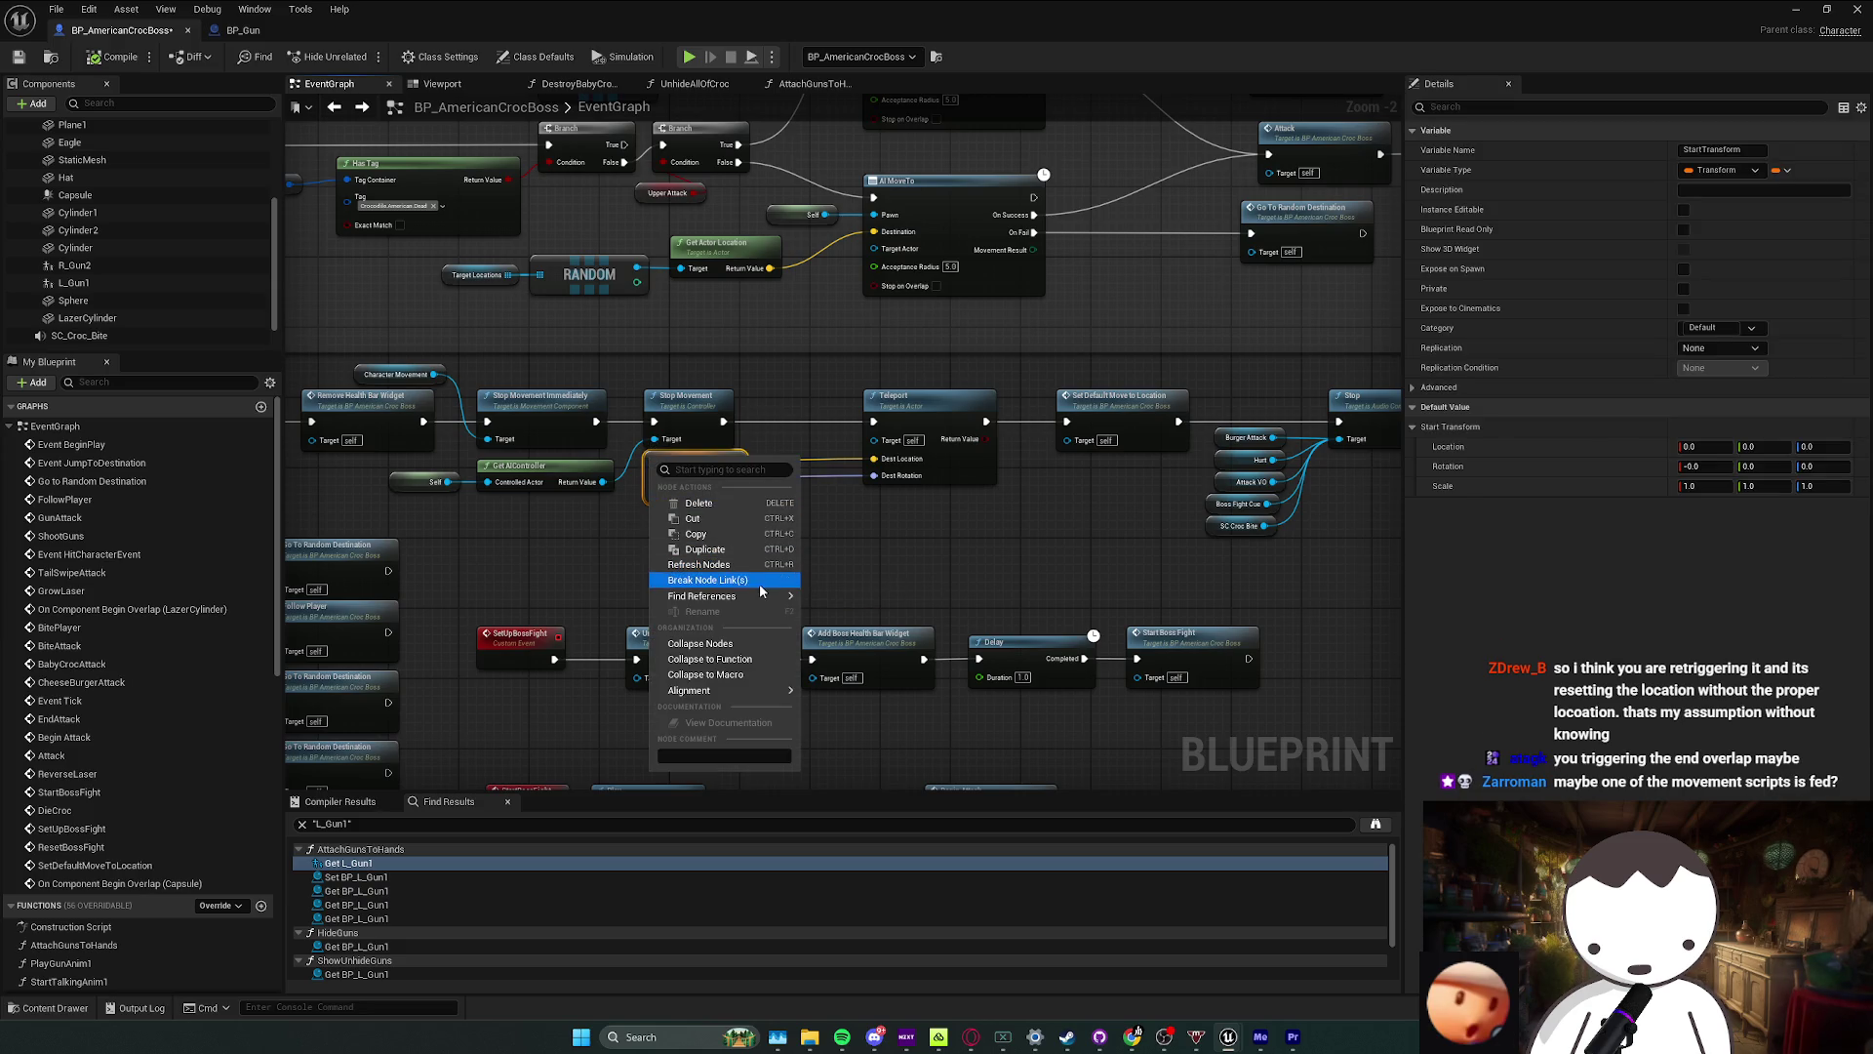
pyautogui.click(839, 600)
# Step: Inspect each StartTransform Get reference, including the one beside AI MoveTo, then Event BeginPlay
pyautogui.click(384, 876)
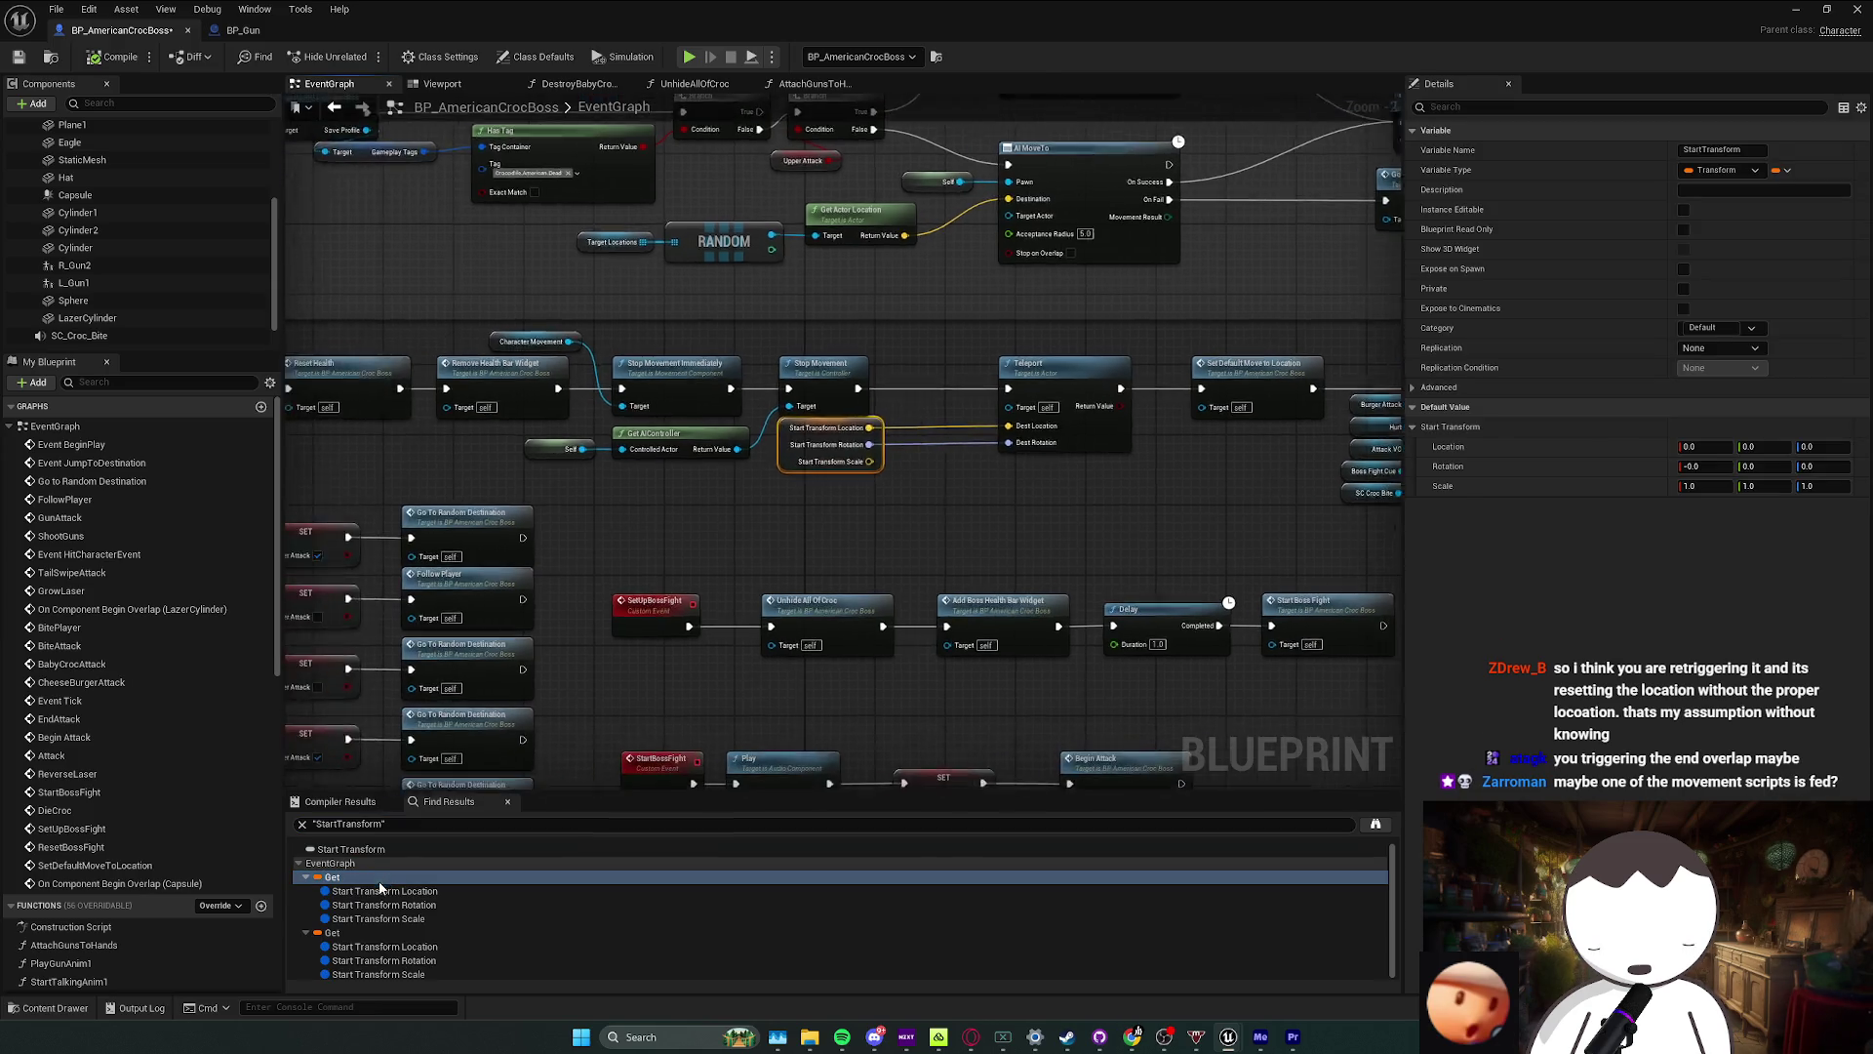
pyautogui.click(371, 929)
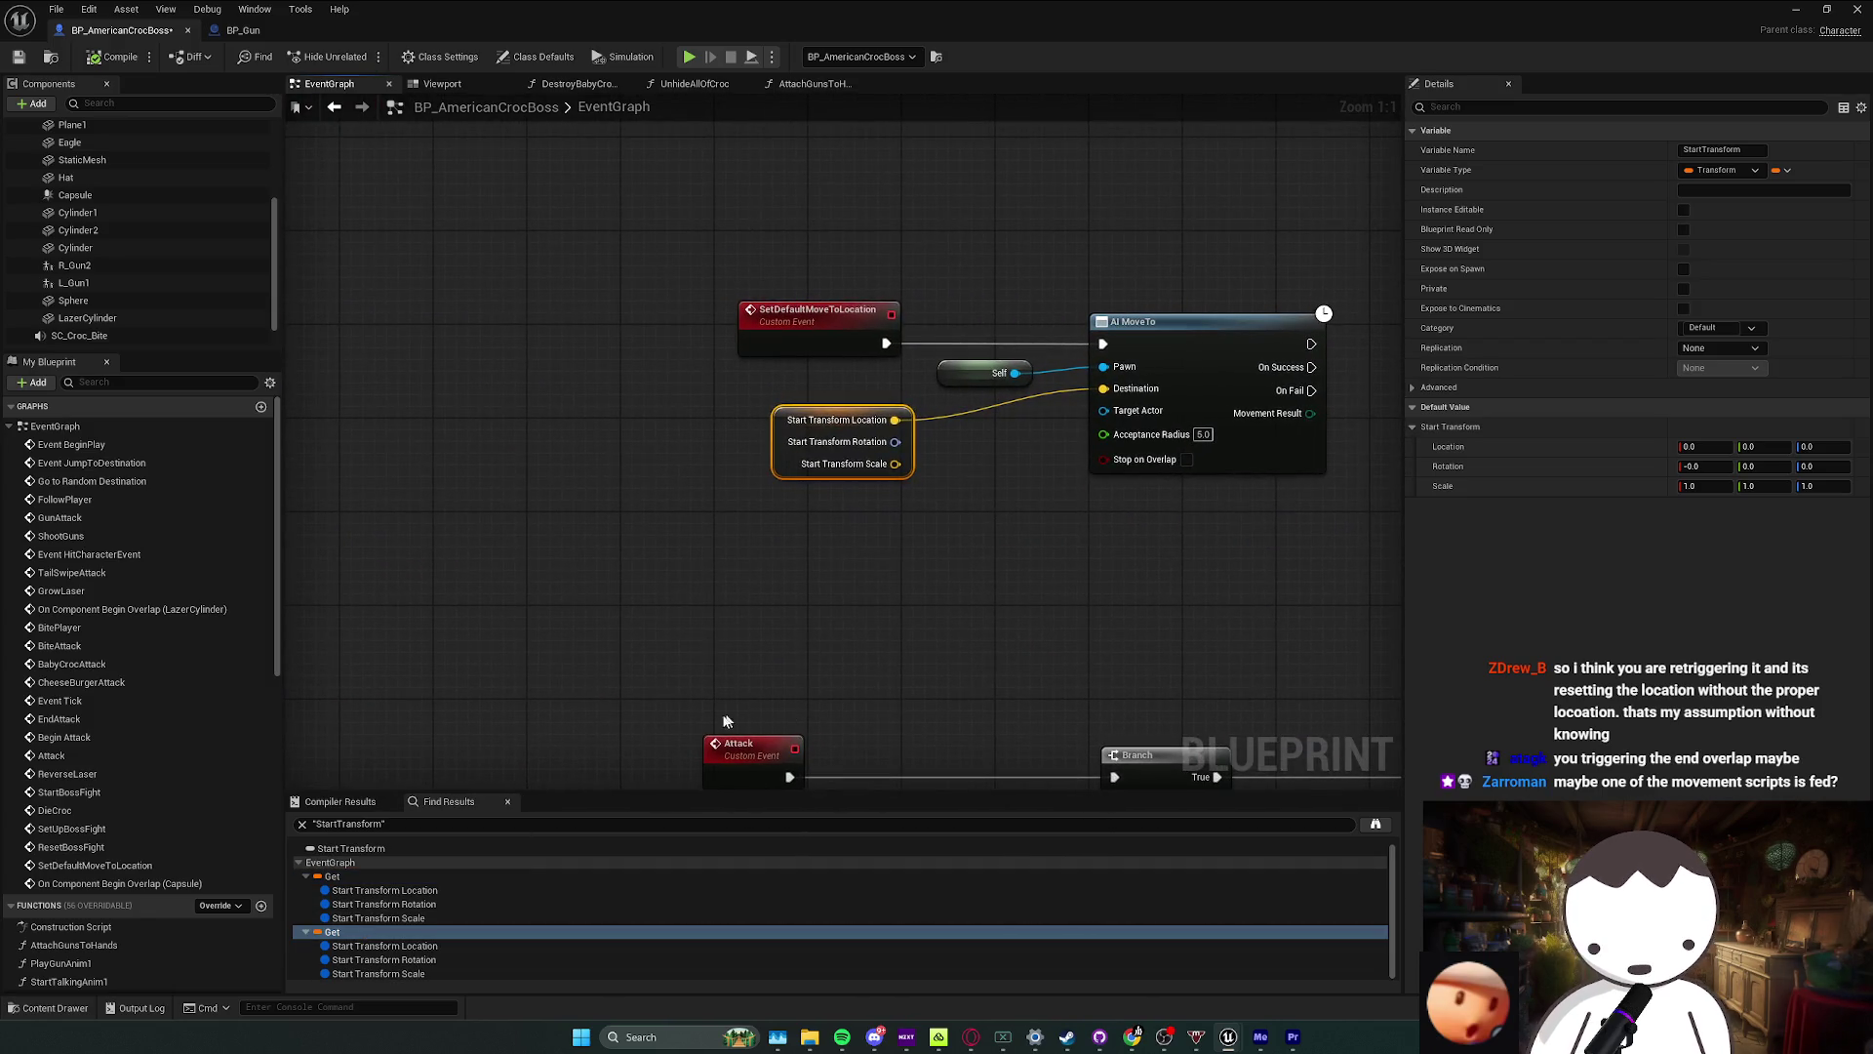
pyautogui.click(336, 876)
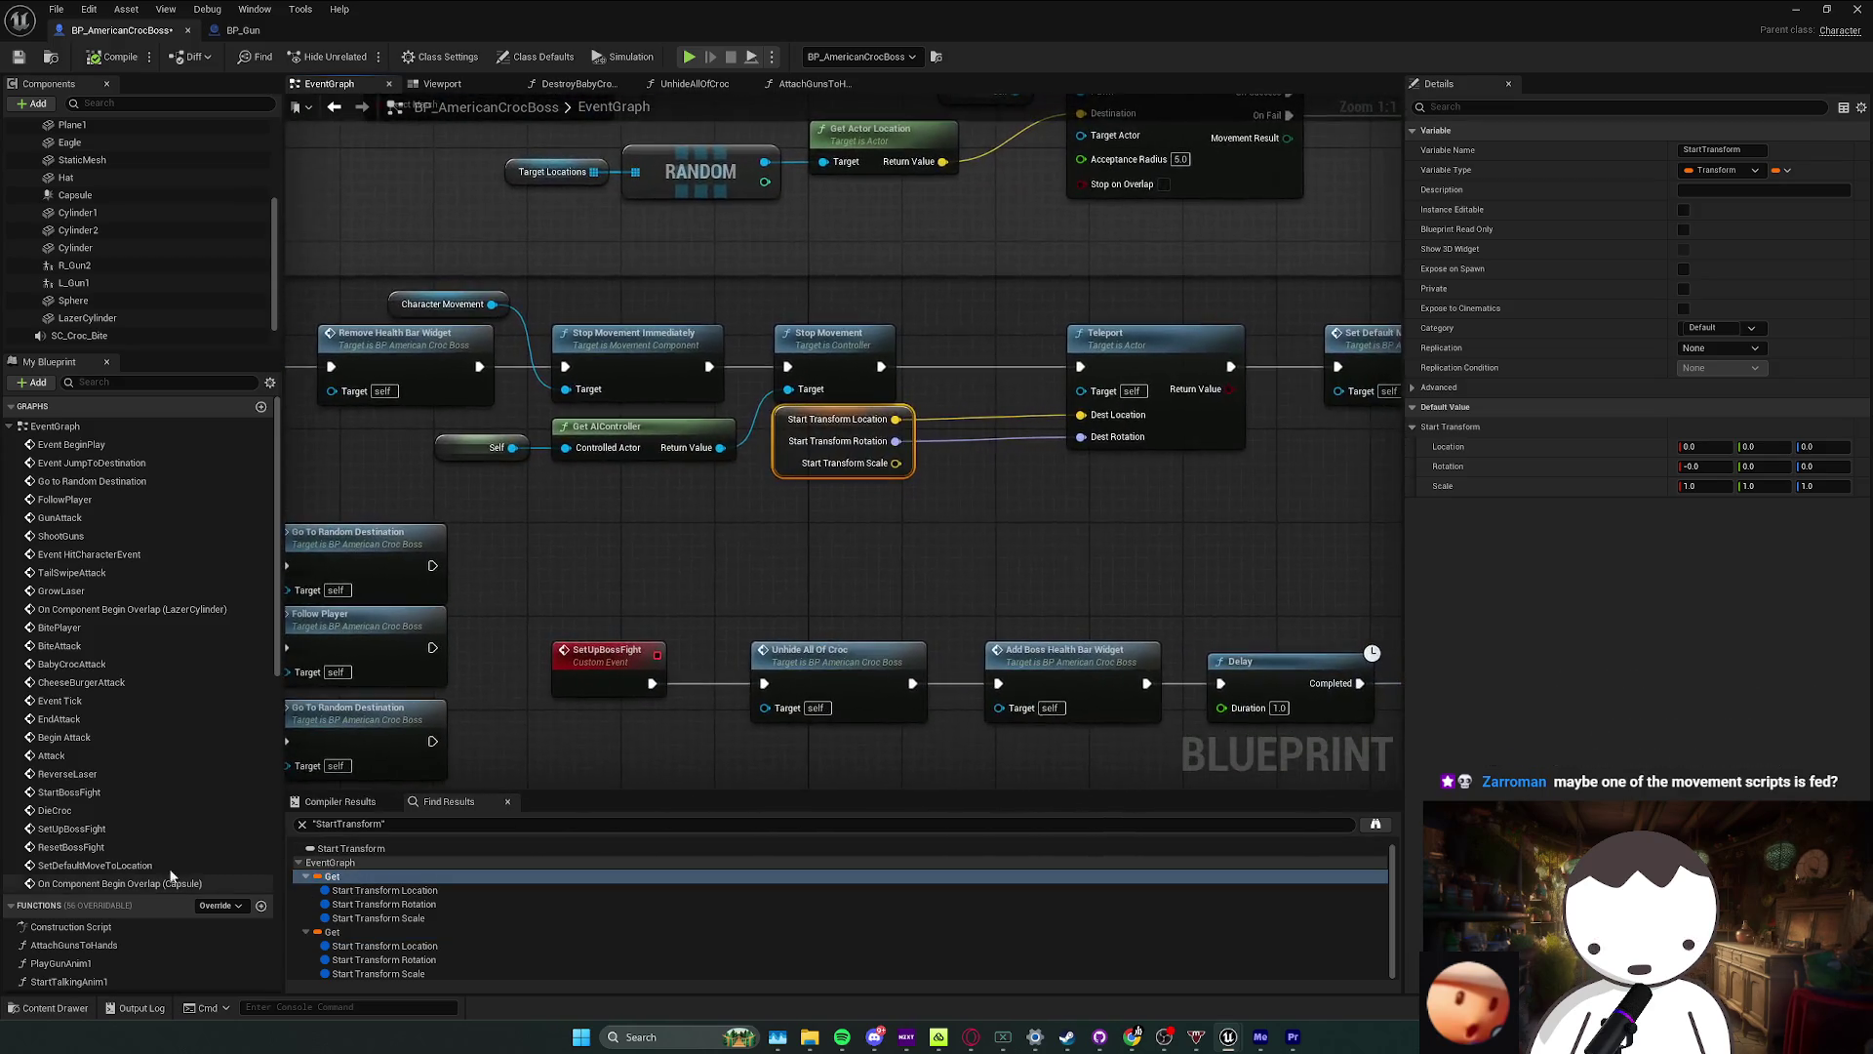
pyautogui.doubleClick(95, 444)
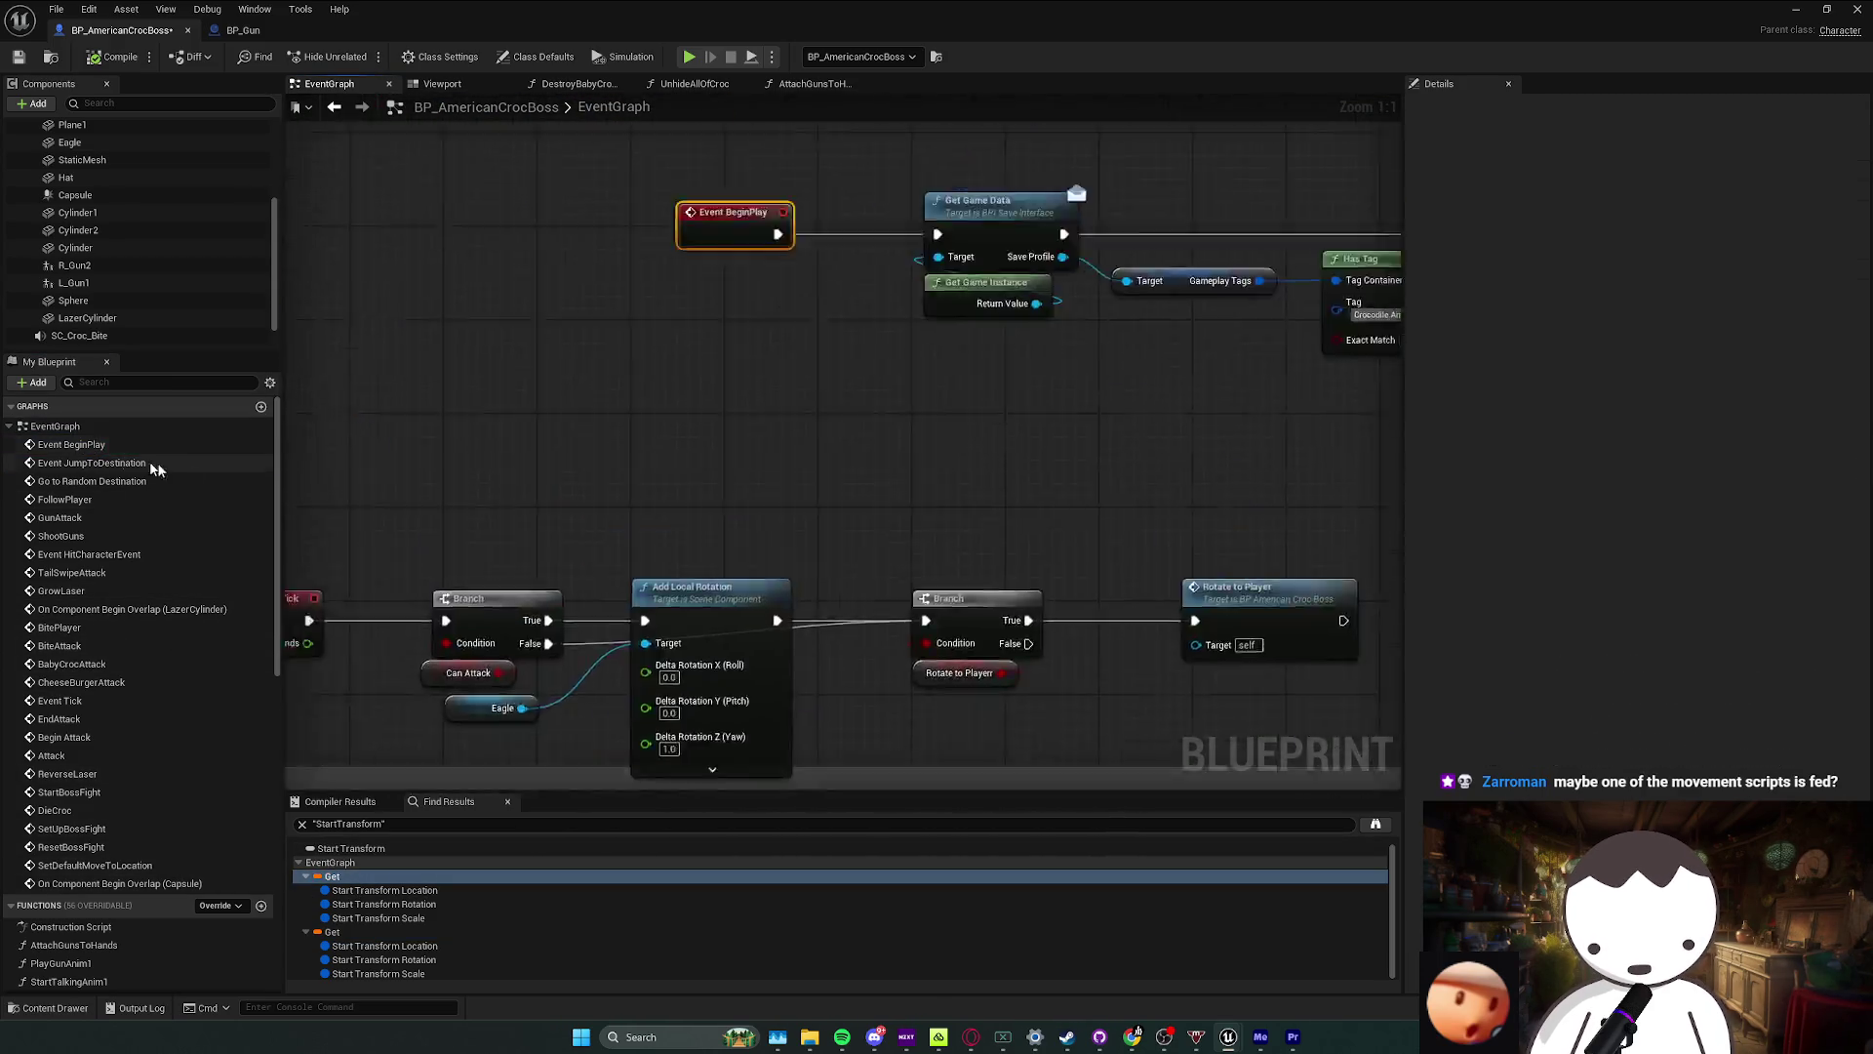
# Step: Add a Set StartTransform node after Unhide All Of Croc, fed by Get Actor Transform
pyautogui.moveTo(1288, 490)
pyautogui.mouseDown()
pyautogui.moveTo(364, 450)
pyautogui.moveTo(213, 720)
pyautogui.mouseUp()
pyautogui.scroll(-5, 214, 720)
pyautogui.scroll(-10, 98, 841)
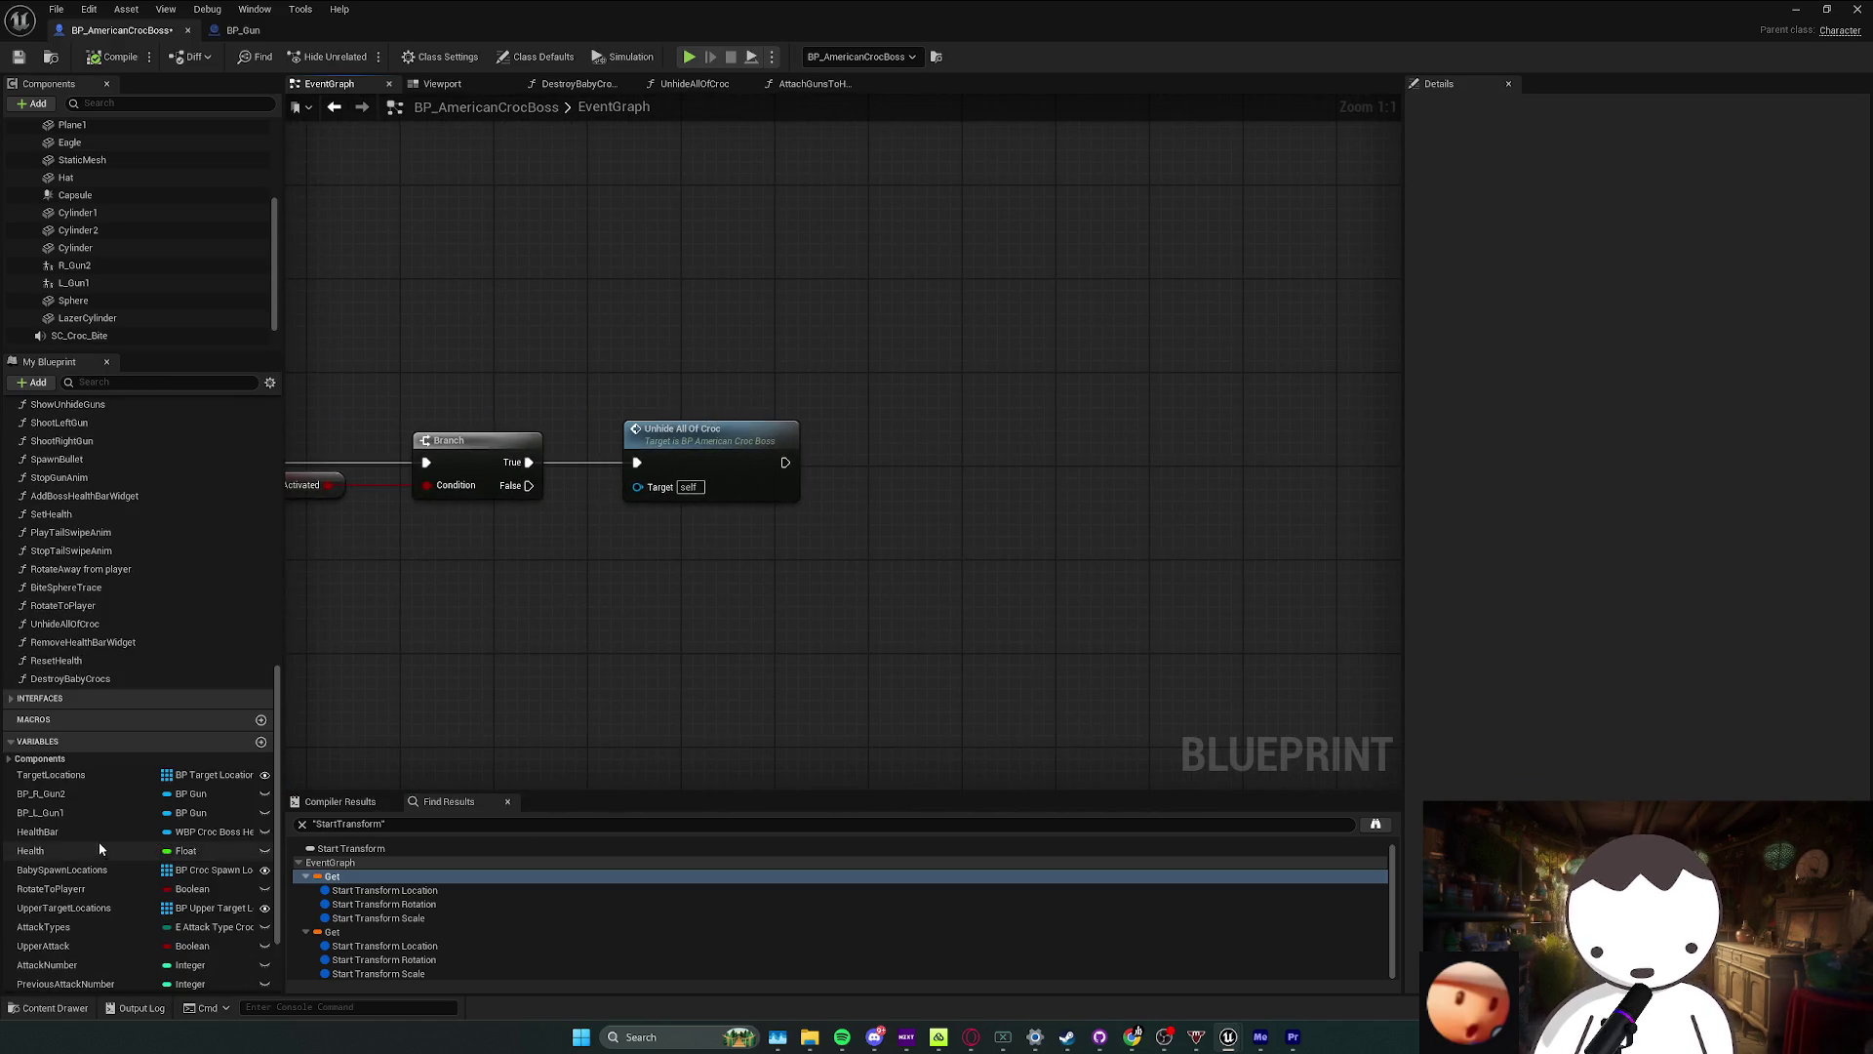
pyautogui.moveTo(49, 923); pyautogui.dragTo(917, 530)
pyautogui.click(966, 507)
pyautogui.rightClick(645, 575)
pyautogui.write('get act')
pyautogui.write('transform')
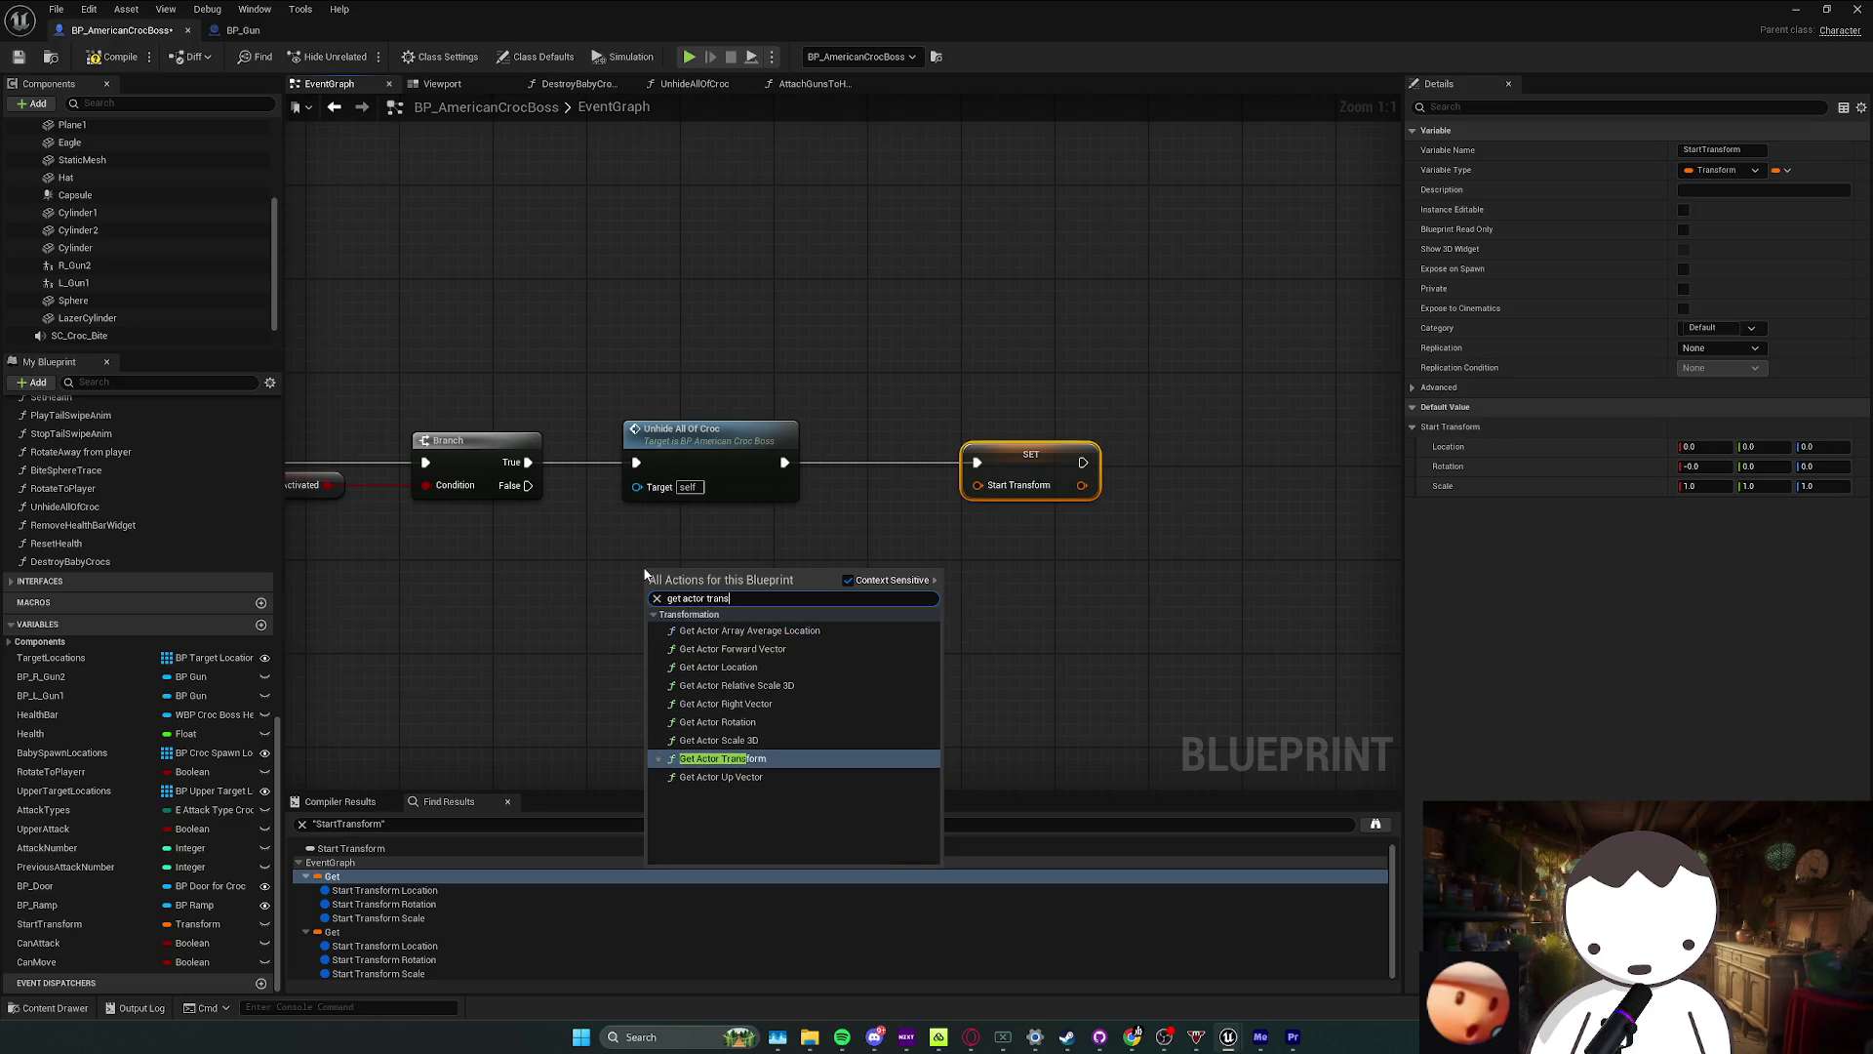
pyautogui.press('Return')
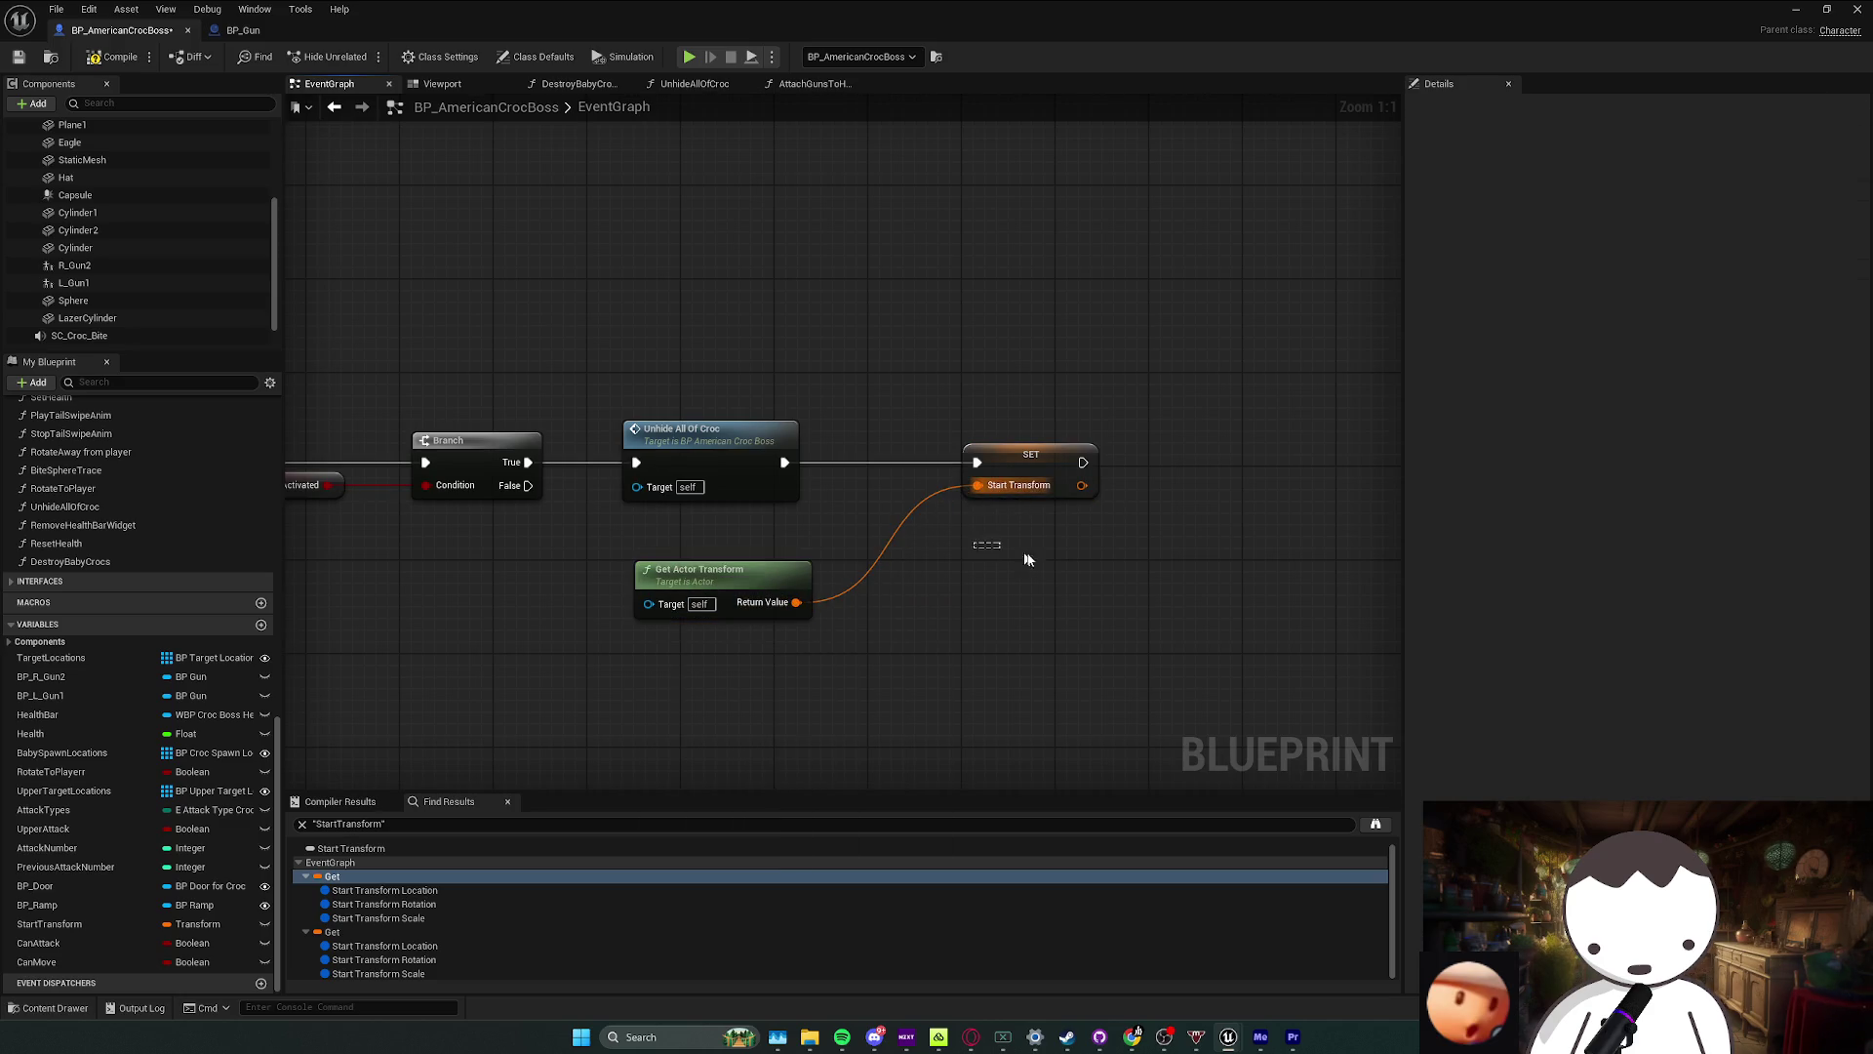
pyautogui.click(1796, 10)
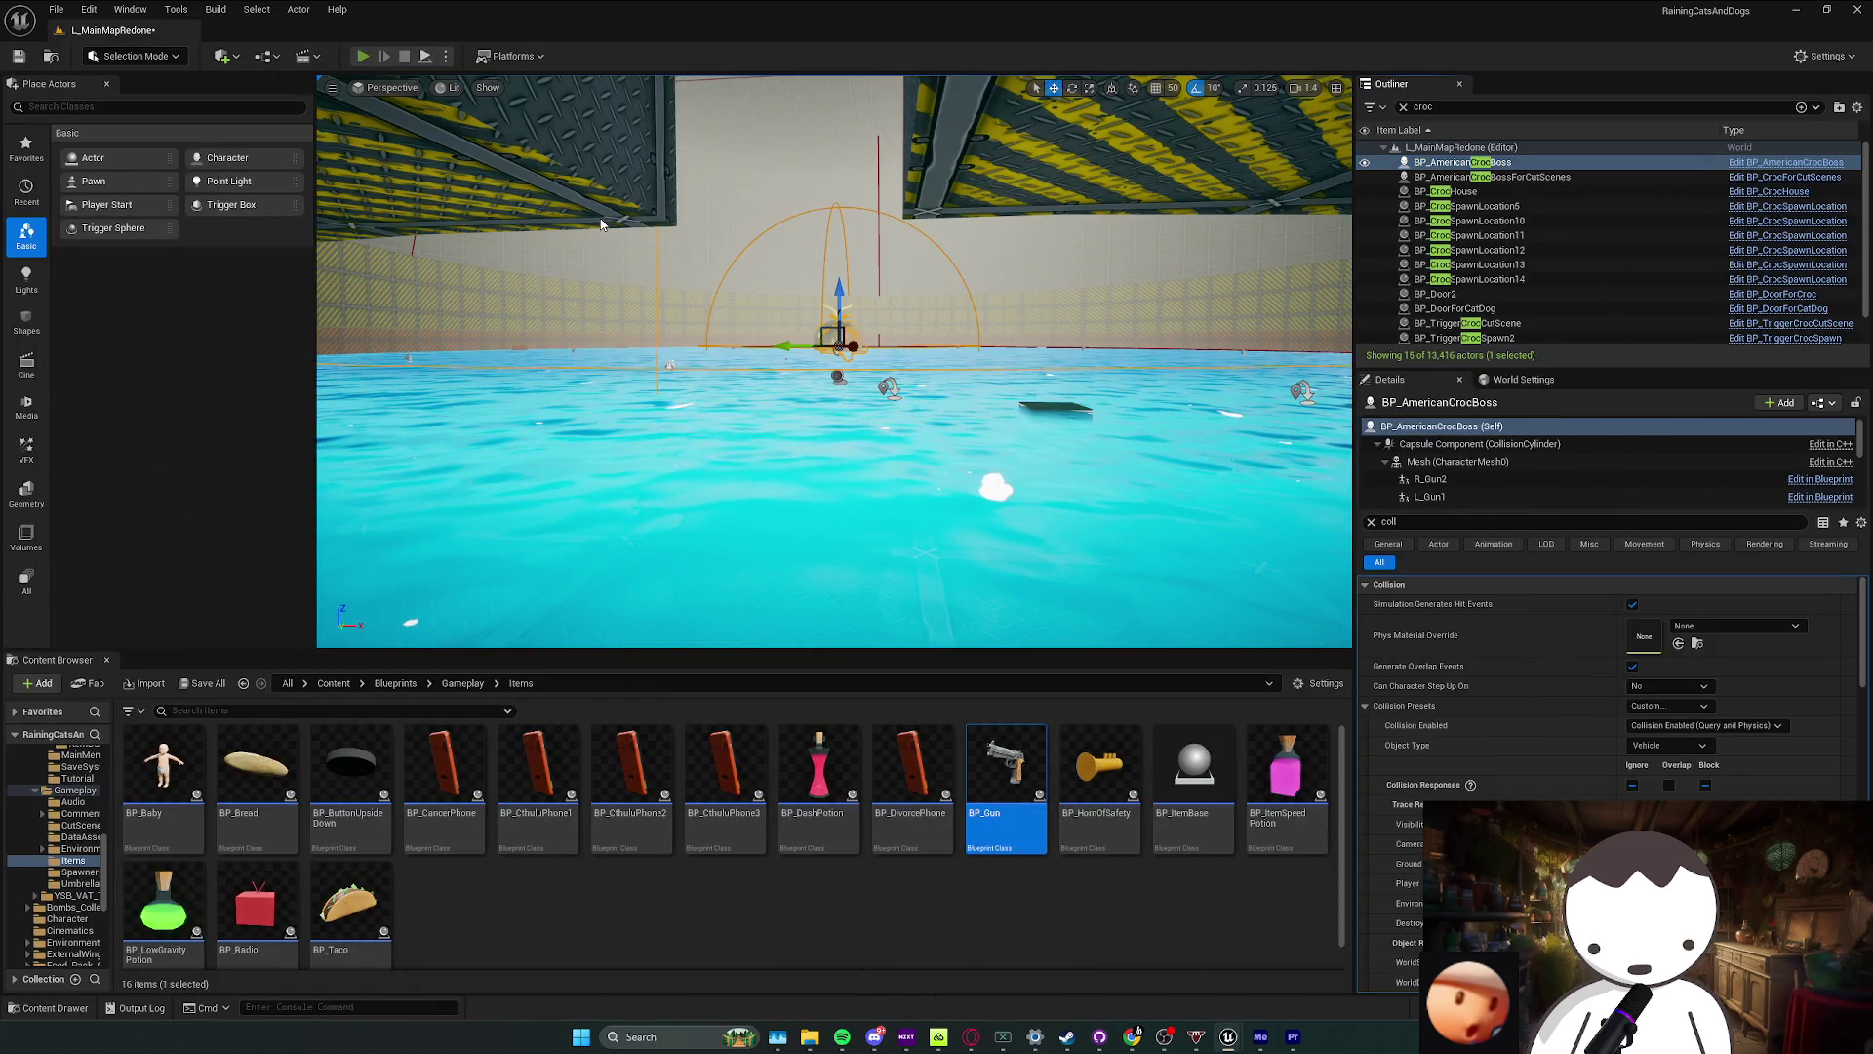
# Step: Playtest the fix: move, jump, crouch, and hit the crocodile twice with the umbrella
pyautogui.hotkey('alt', 'p')
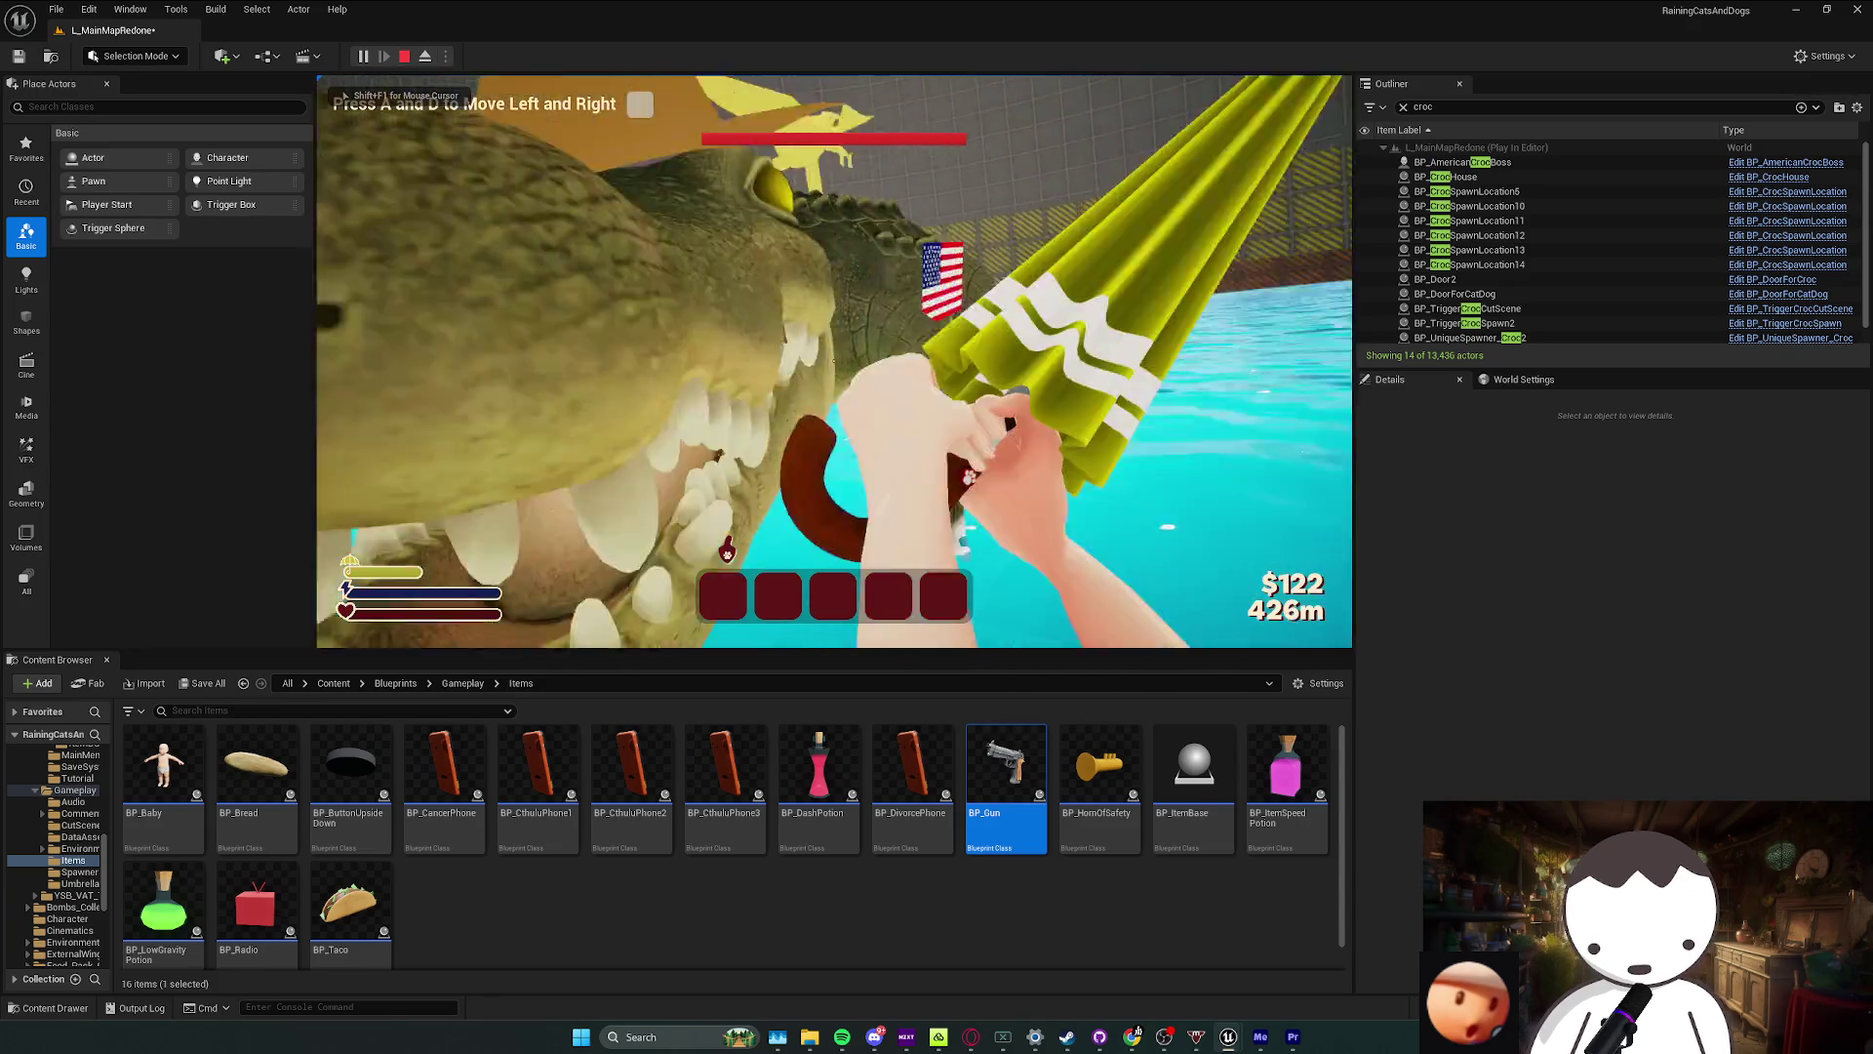
pyautogui.press('a')
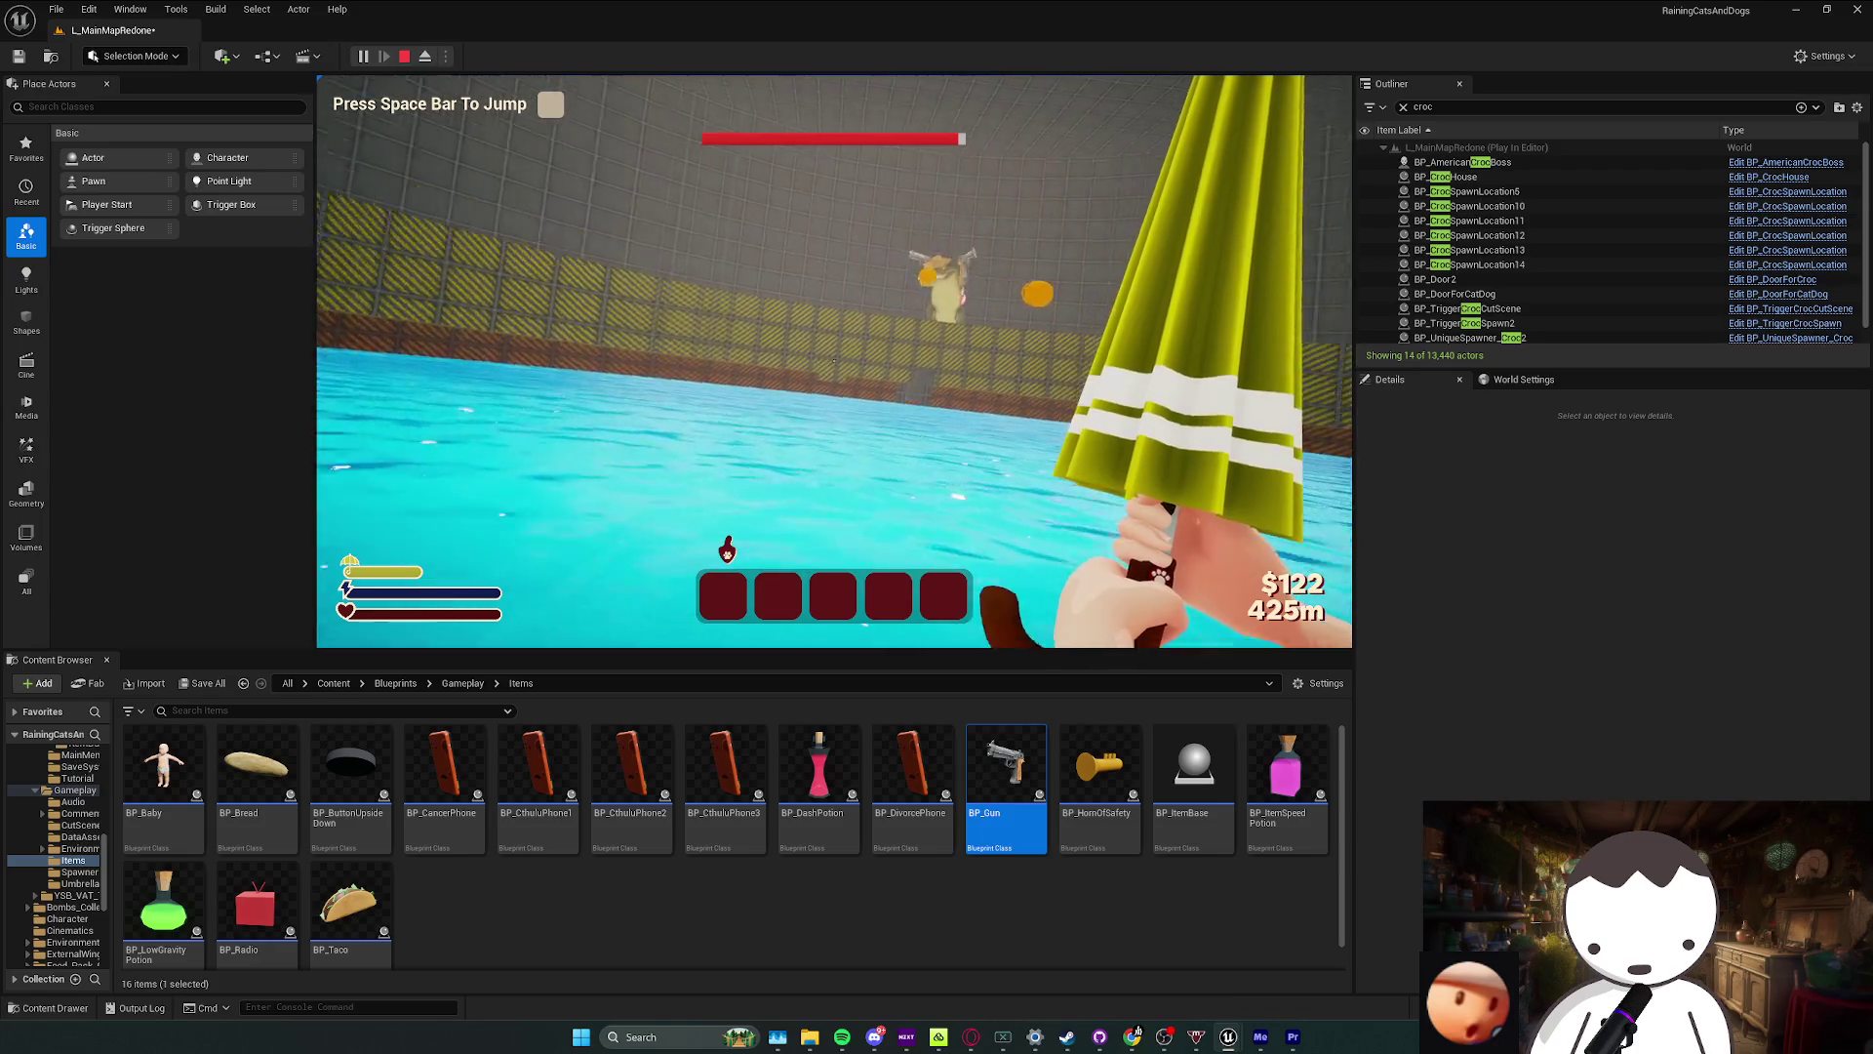
pyautogui.press('space')
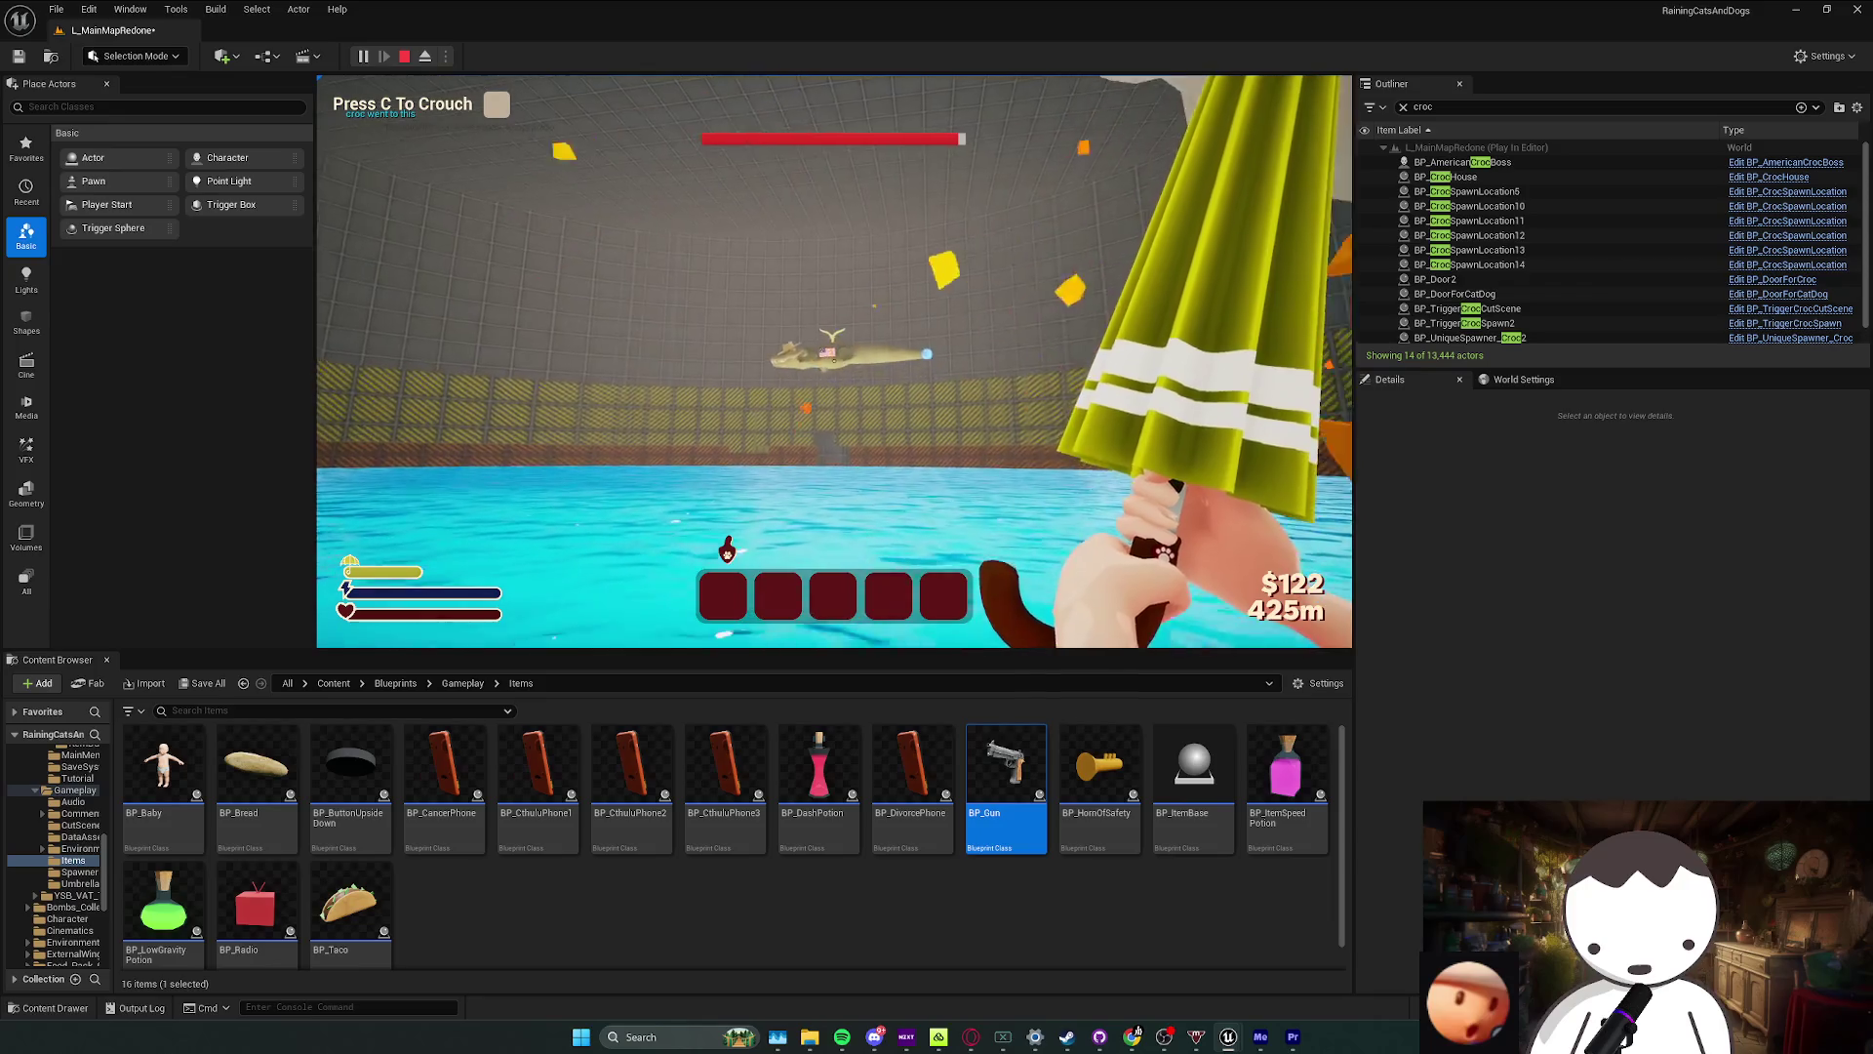
pyautogui.press('c')
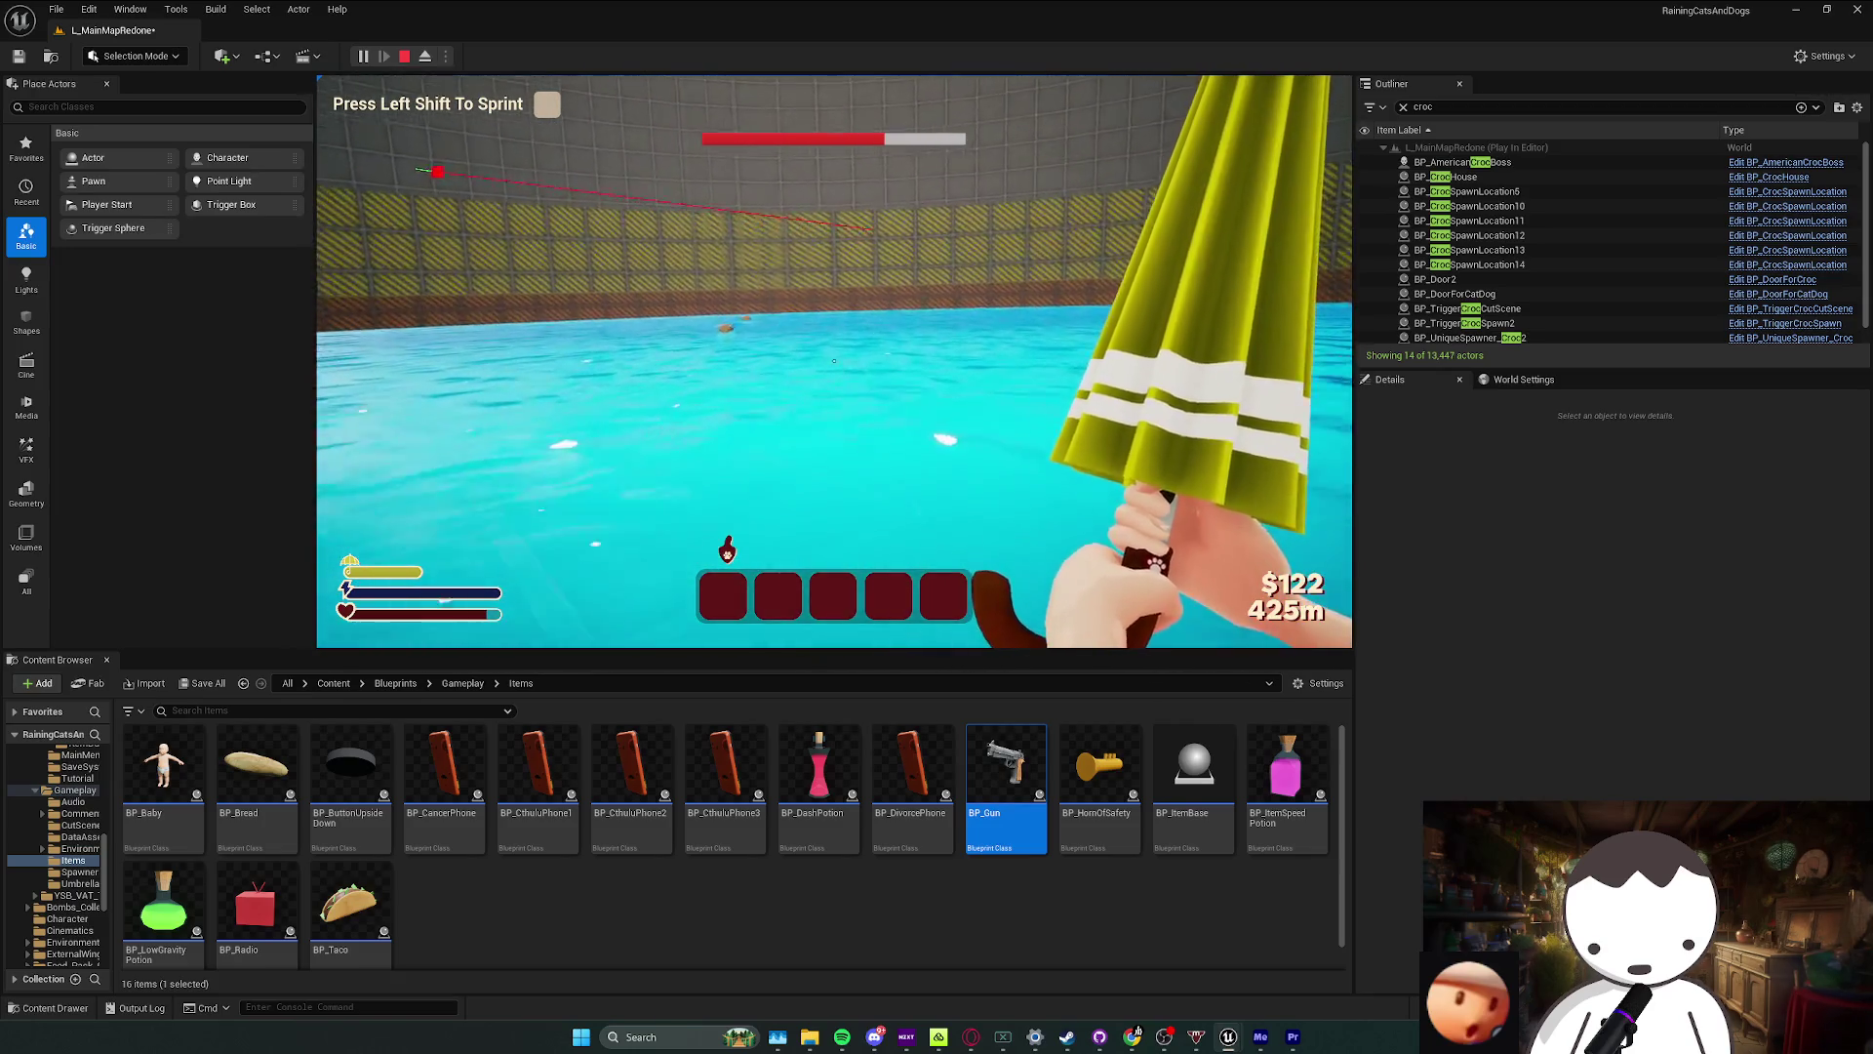
pyautogui.click(835, 361)
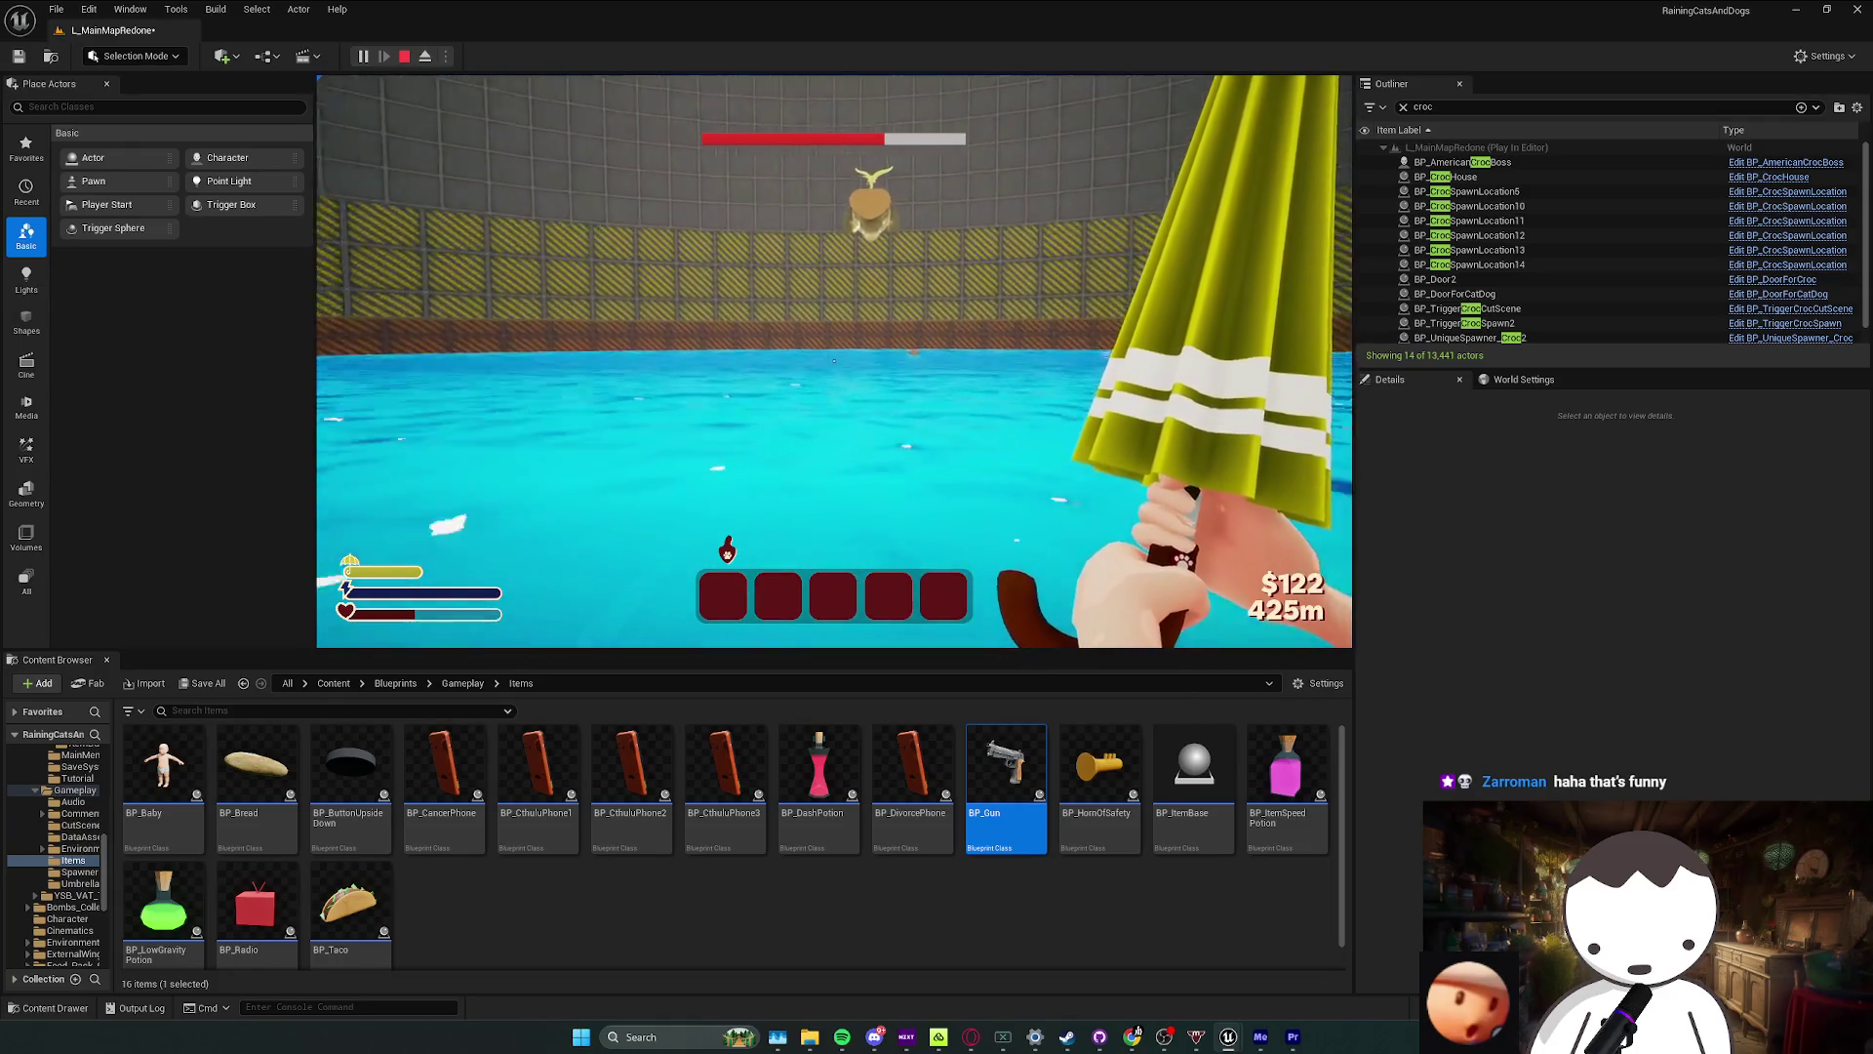
pyautogui.click(835, 361)
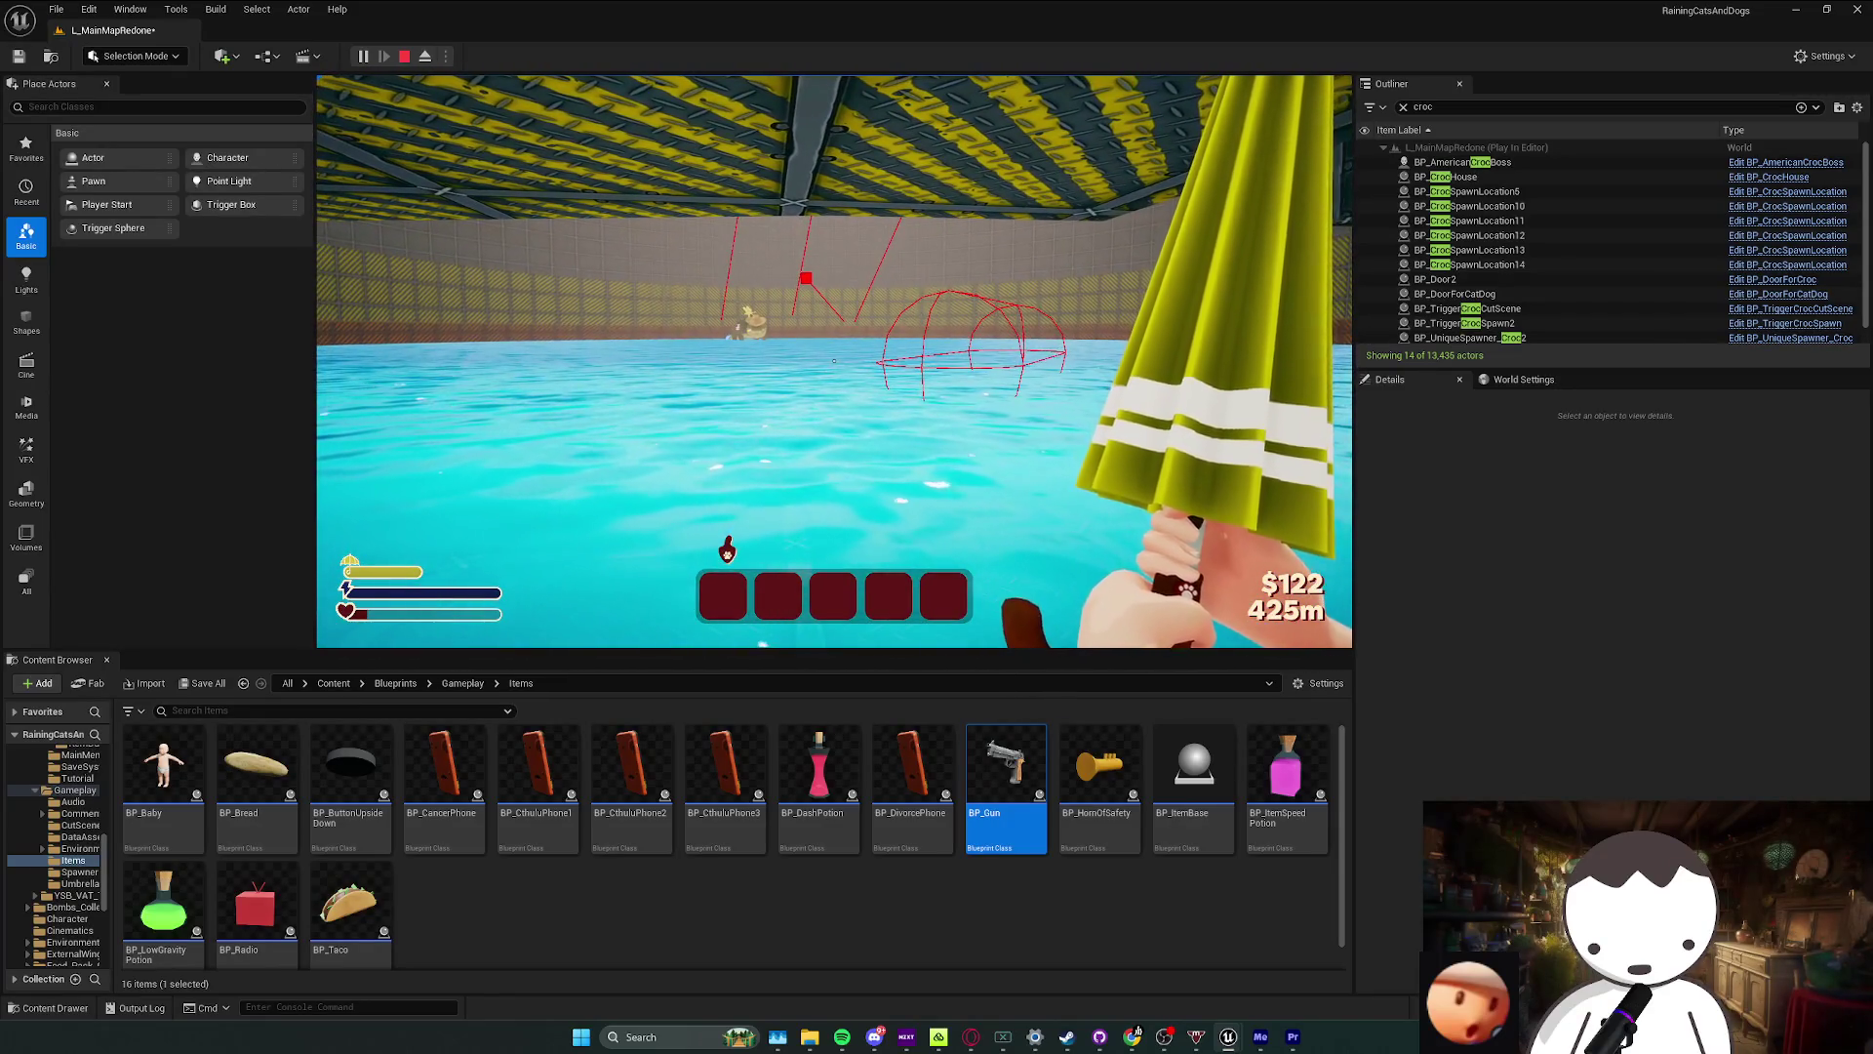
pyautogui.press('Escape')
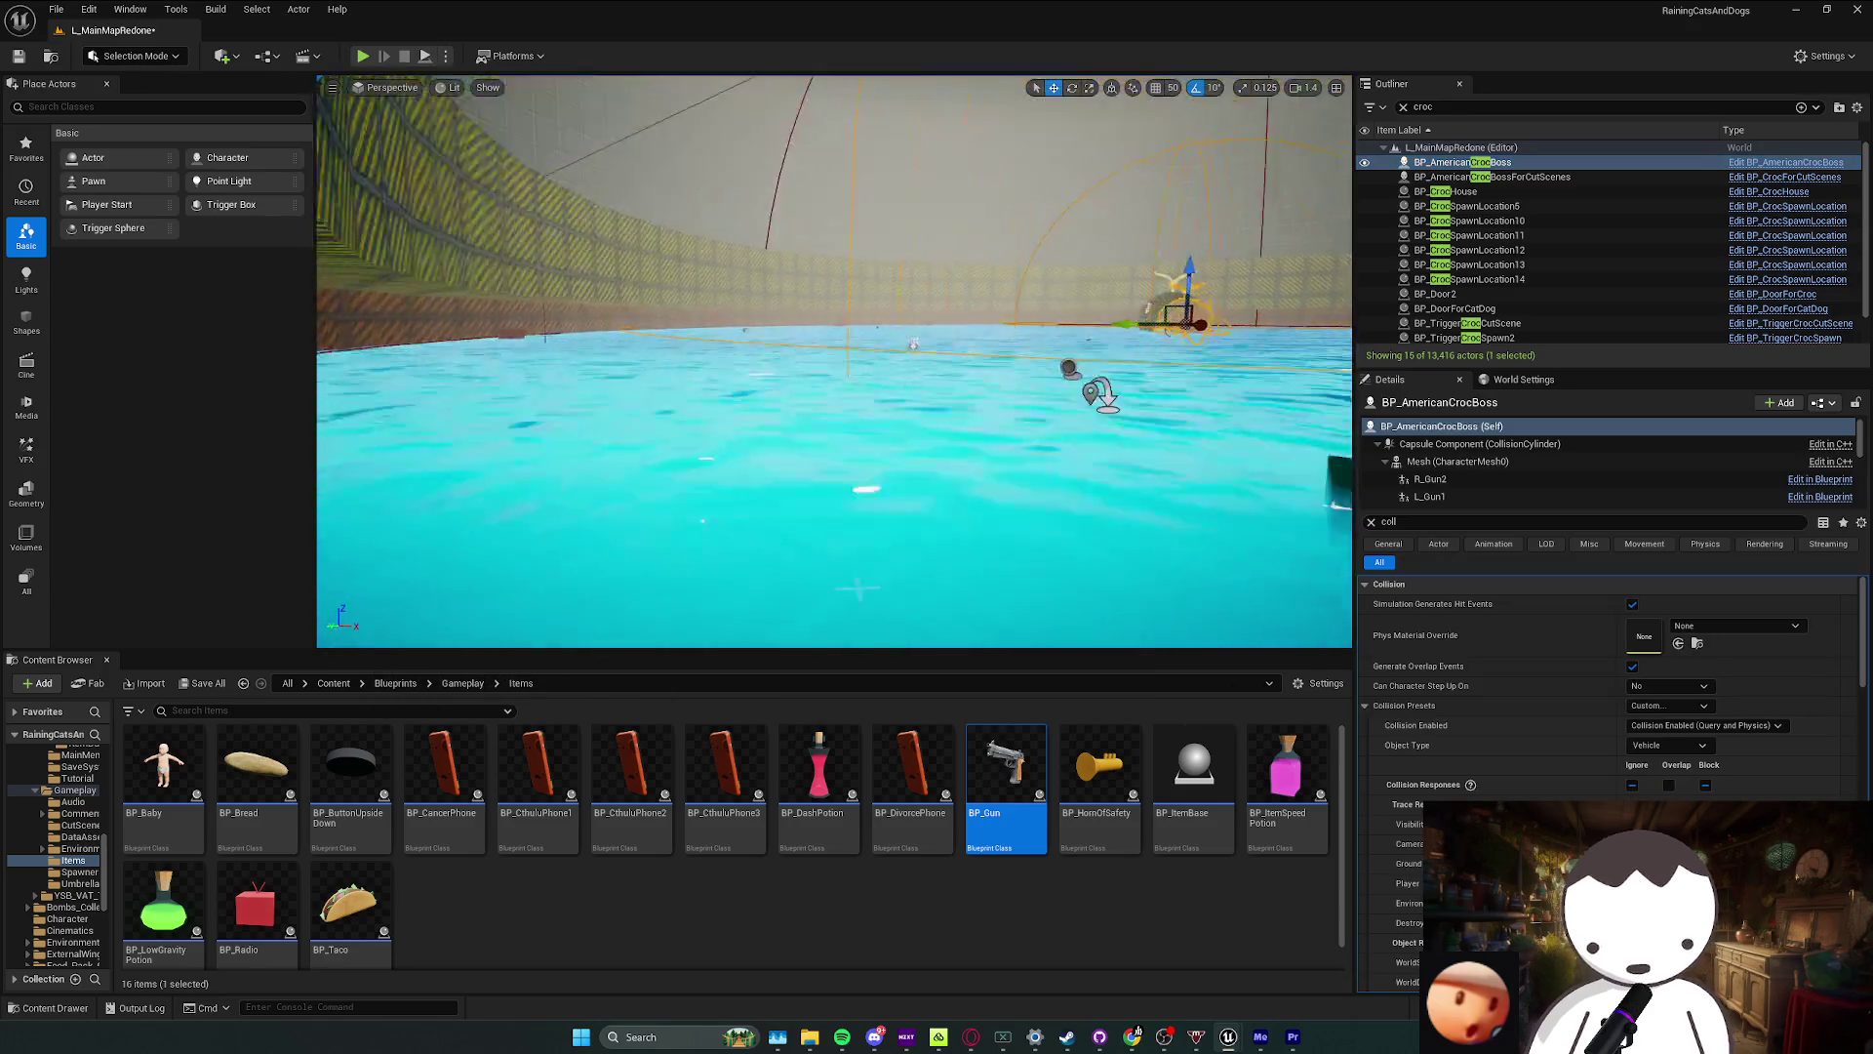
# Step: Save all level changes, fly around the curved pool arena, and save again
pyautogui.hotkey('ctrl', 's')
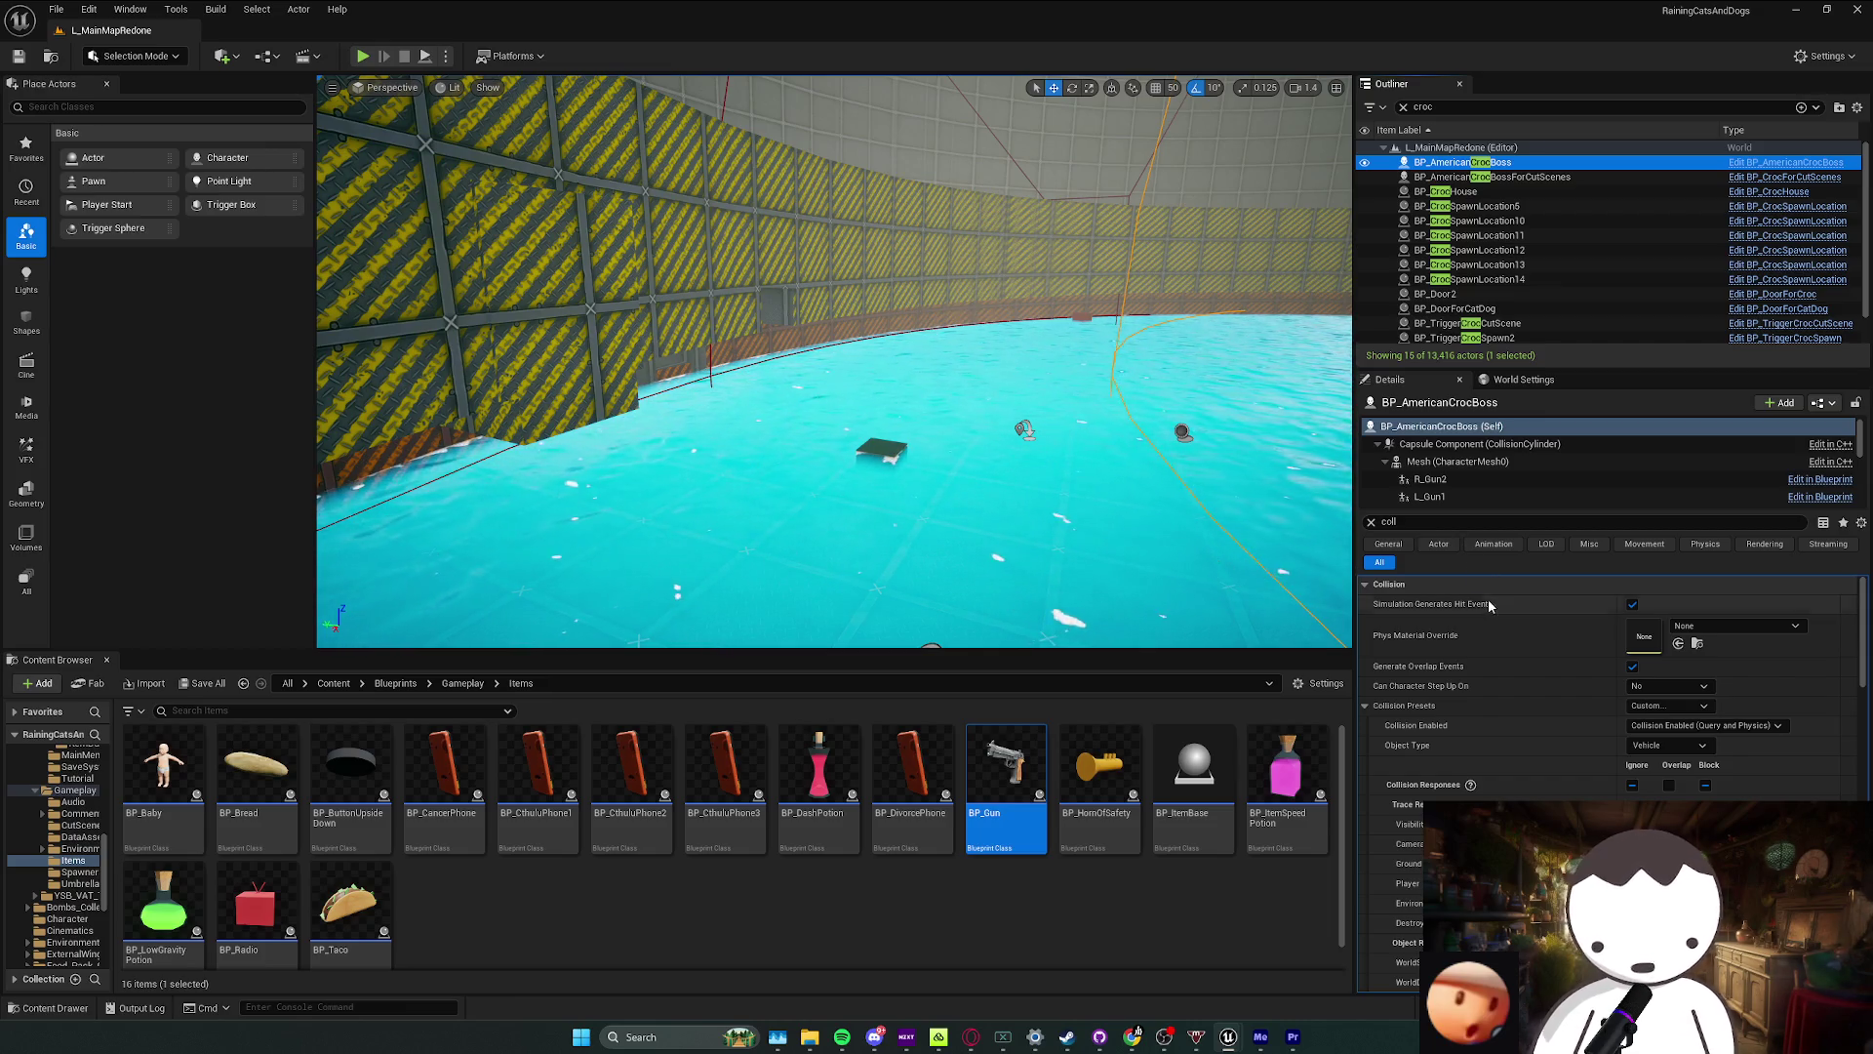
pyautogui.scroll(3, 835, 361)
pyautogui.moveTo(834, 361); pyautogui.dragTo(776, 331)
pyautogui.moveTo(898, 418); pyautogui.dragTo(898, 417)
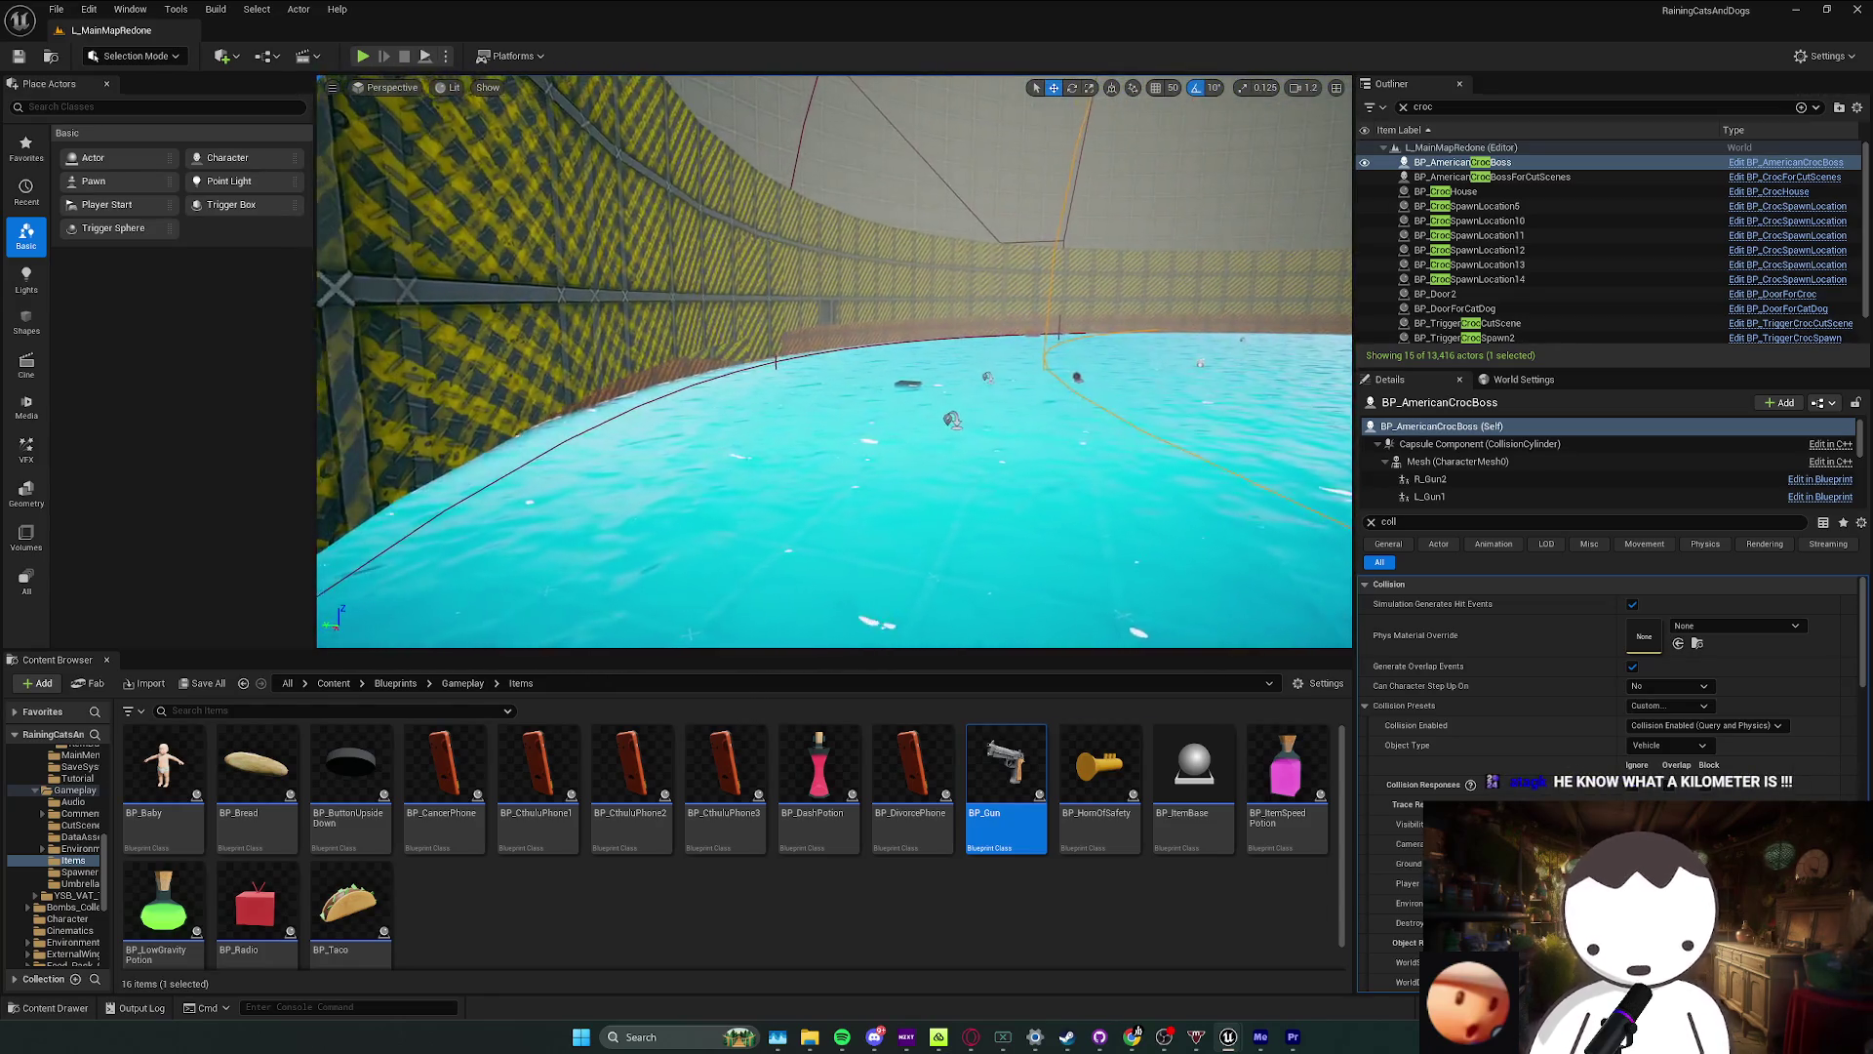
pyautogui.hotkey('ctrl', 's')
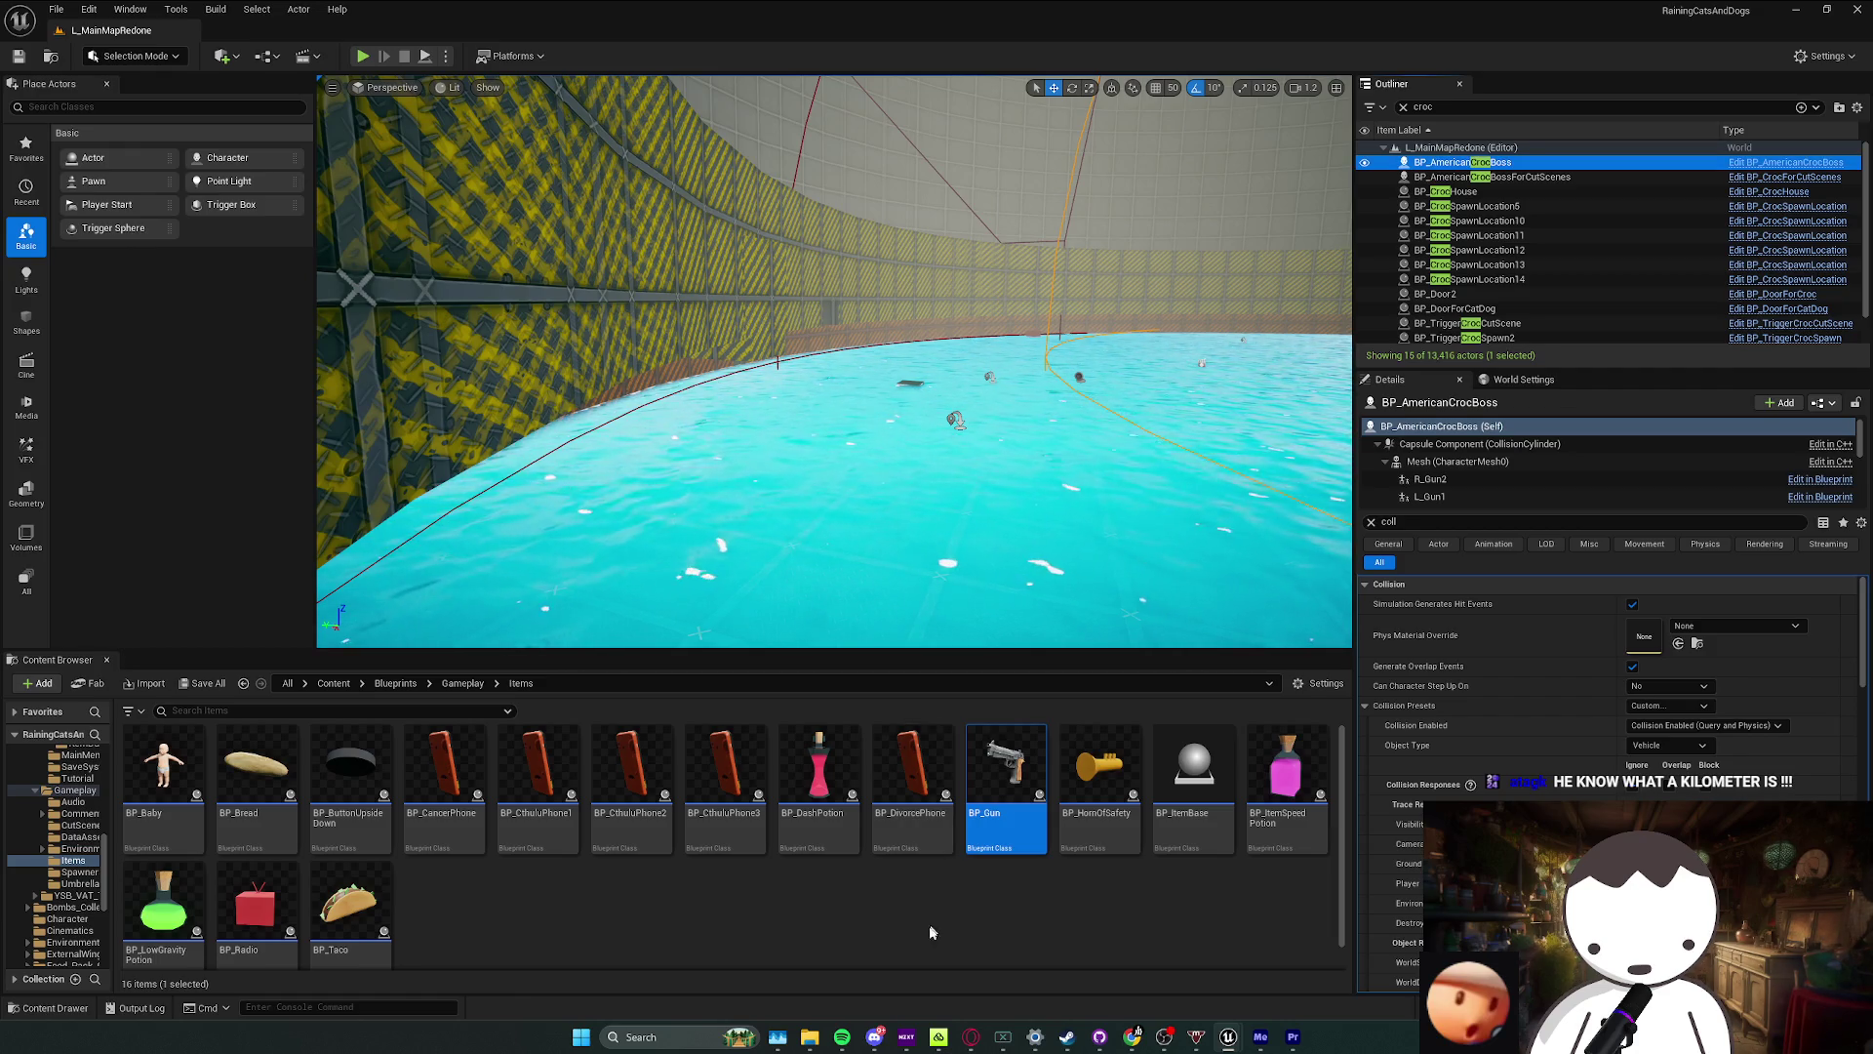
# Step: Select the curved arena wall mesh in the level
pyautogui.press('Left')
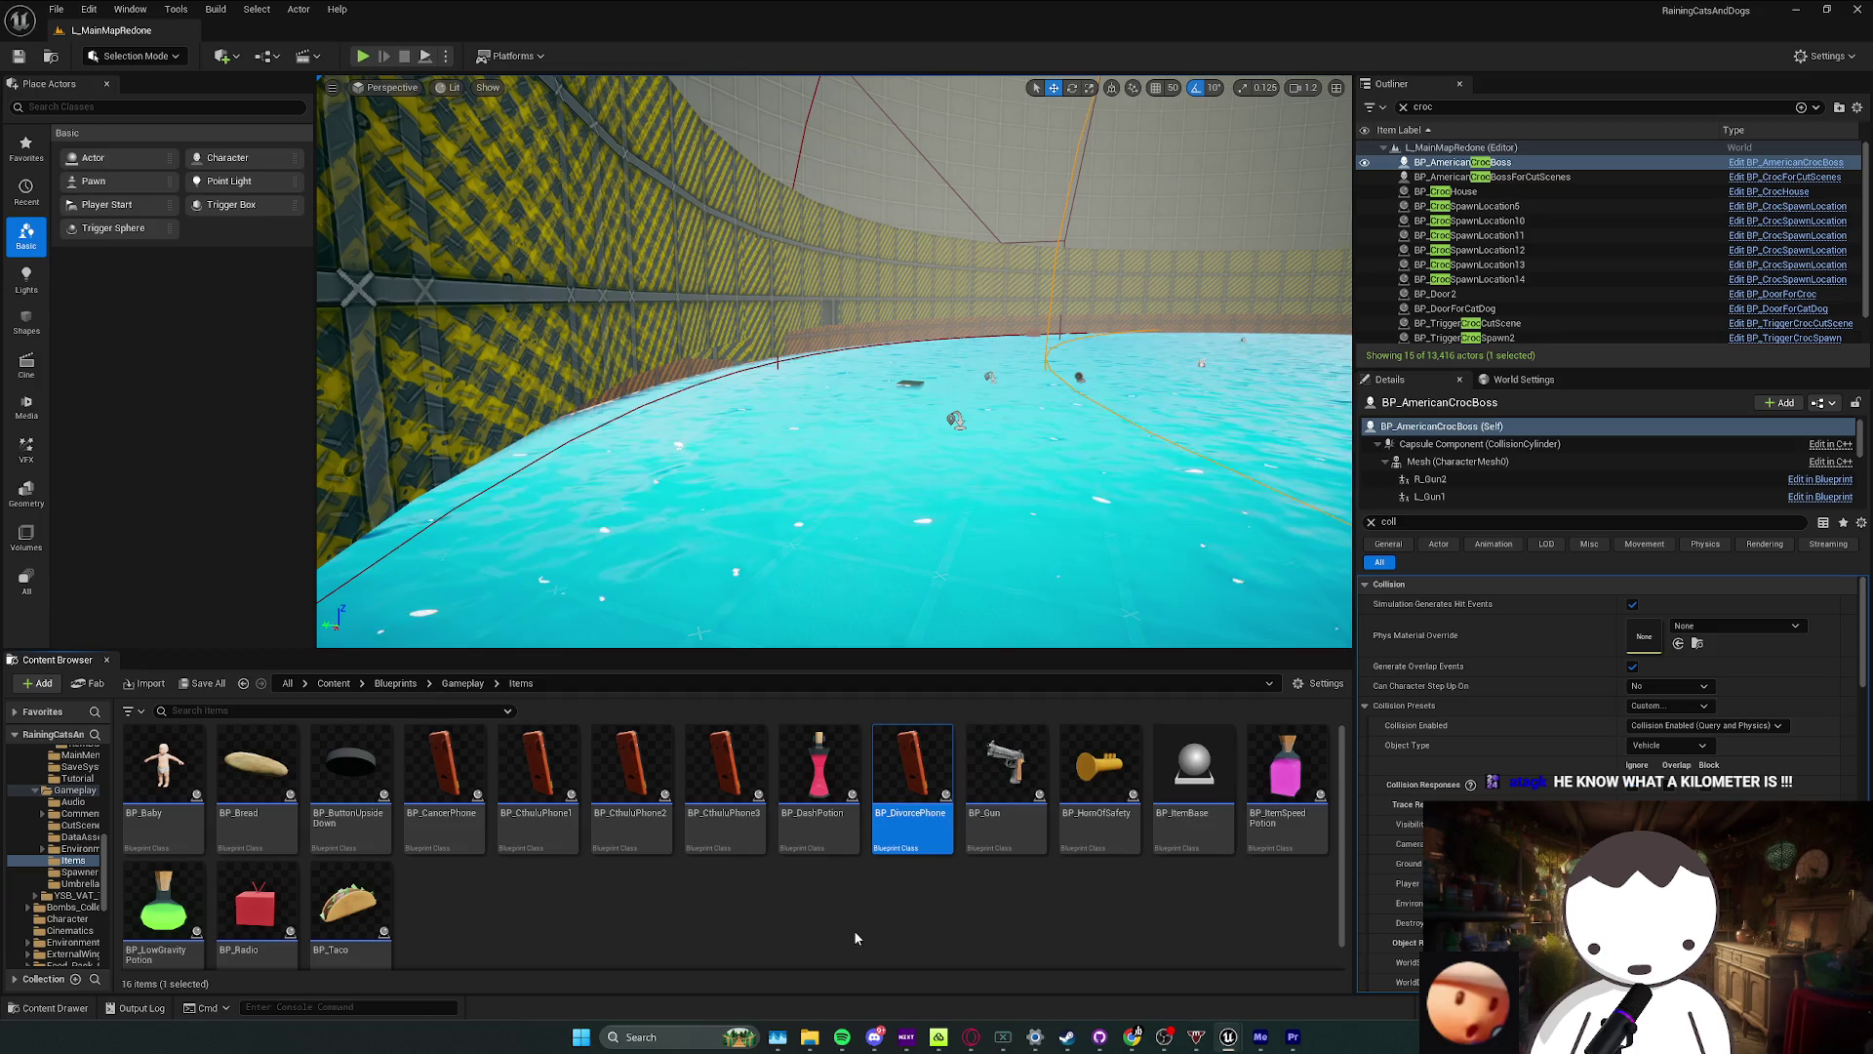
pyautogui.click(842, 1036)
pyautogui.click(842, 1036)
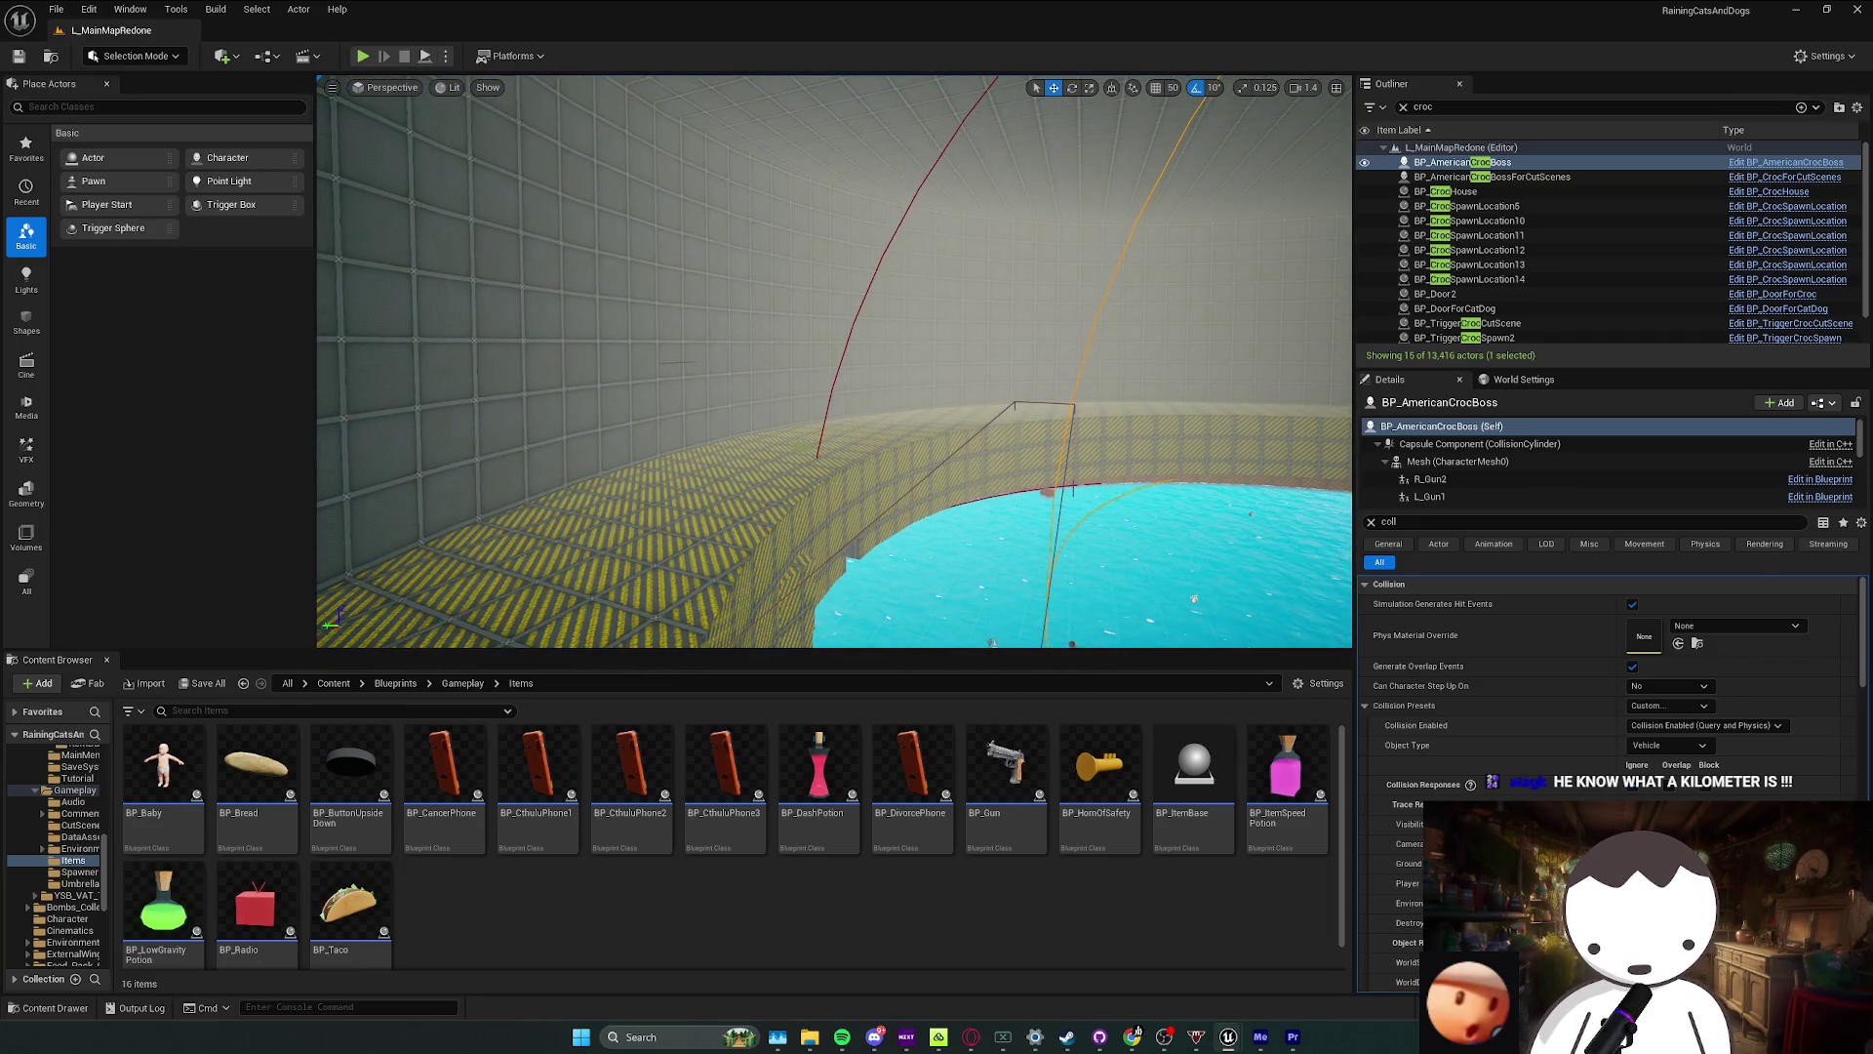
pyautogui.click(911, 493)
# Step: Set BP_TriggerCrocCutScene's Sphere Radius to about 4639.6 and save L_MainMapRedone
pyautogui.doubleClick(1467, 323)
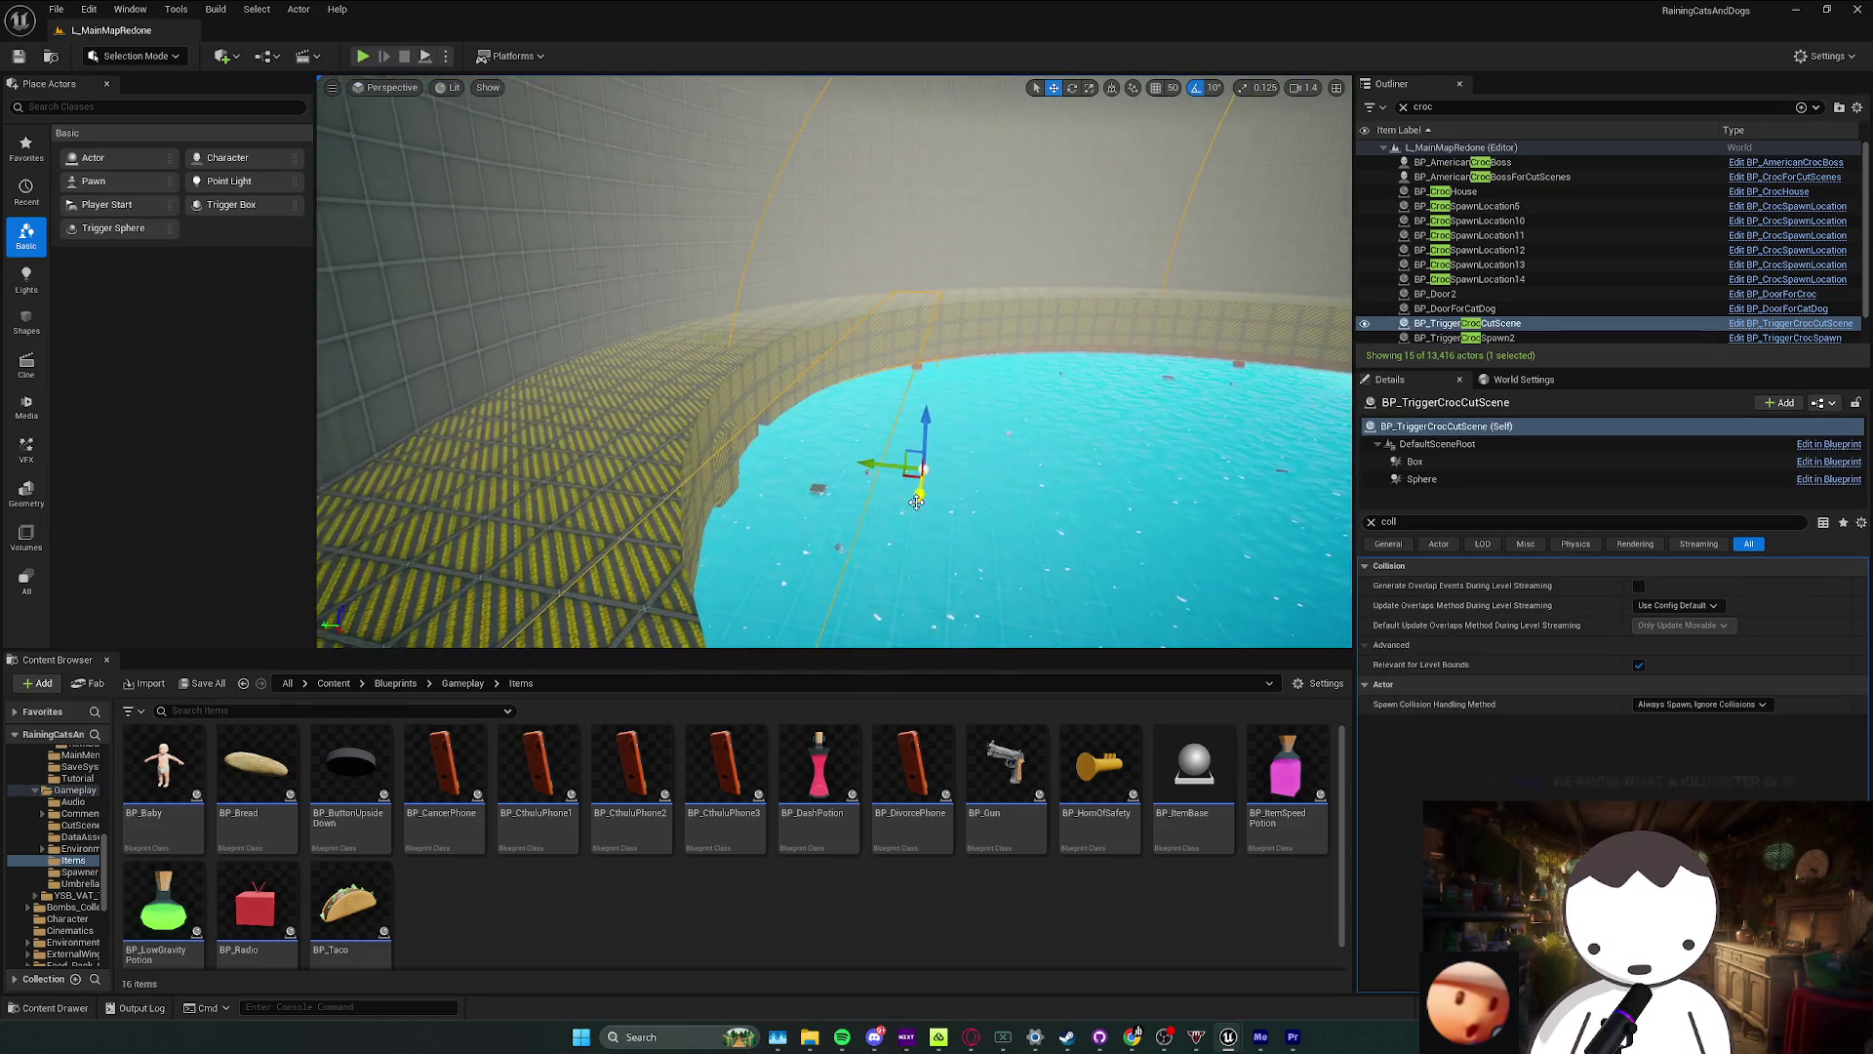
pyautogui.press('BackSpace')
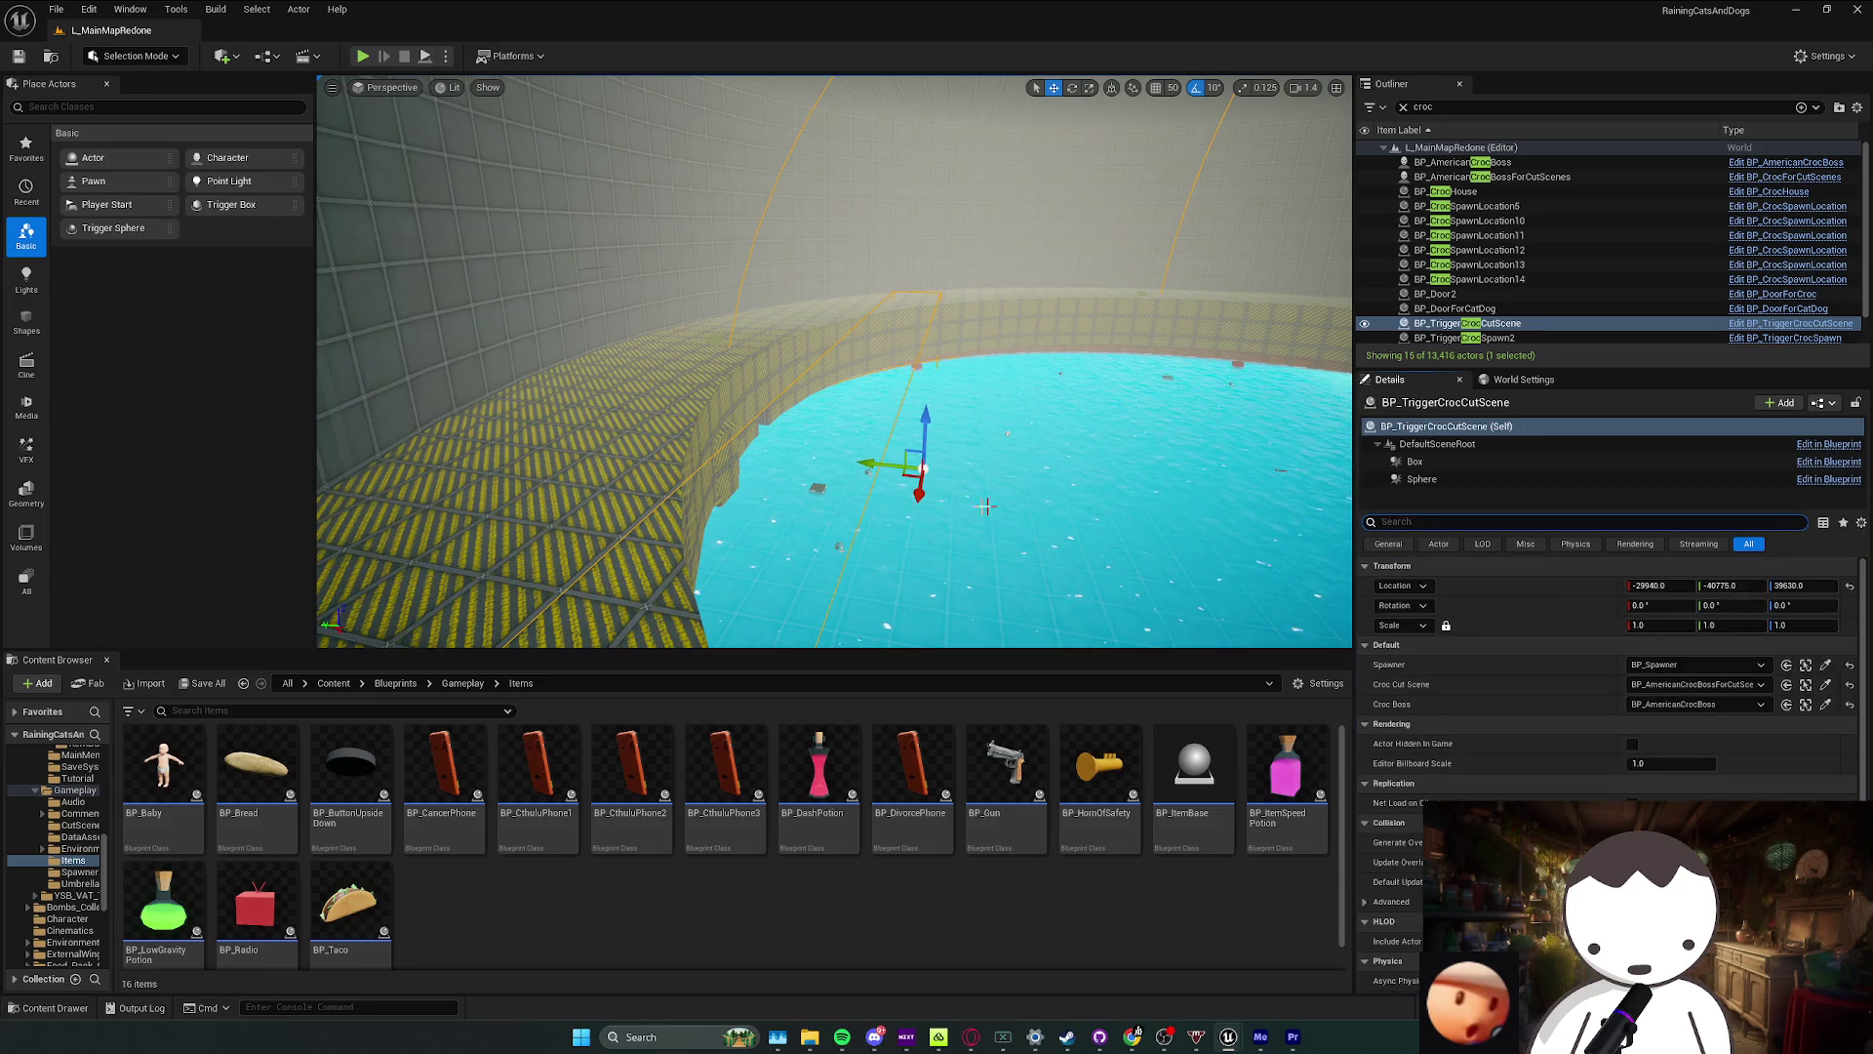
pyautogui.moveTo(894, 476)
pyautogui.mouseDown()
pyautogui.moveTo(947, 483)
pyautogui.moveTo(921, 460)
pyautogui.moveTo(878, 466)
pyautogui.mouseUp()
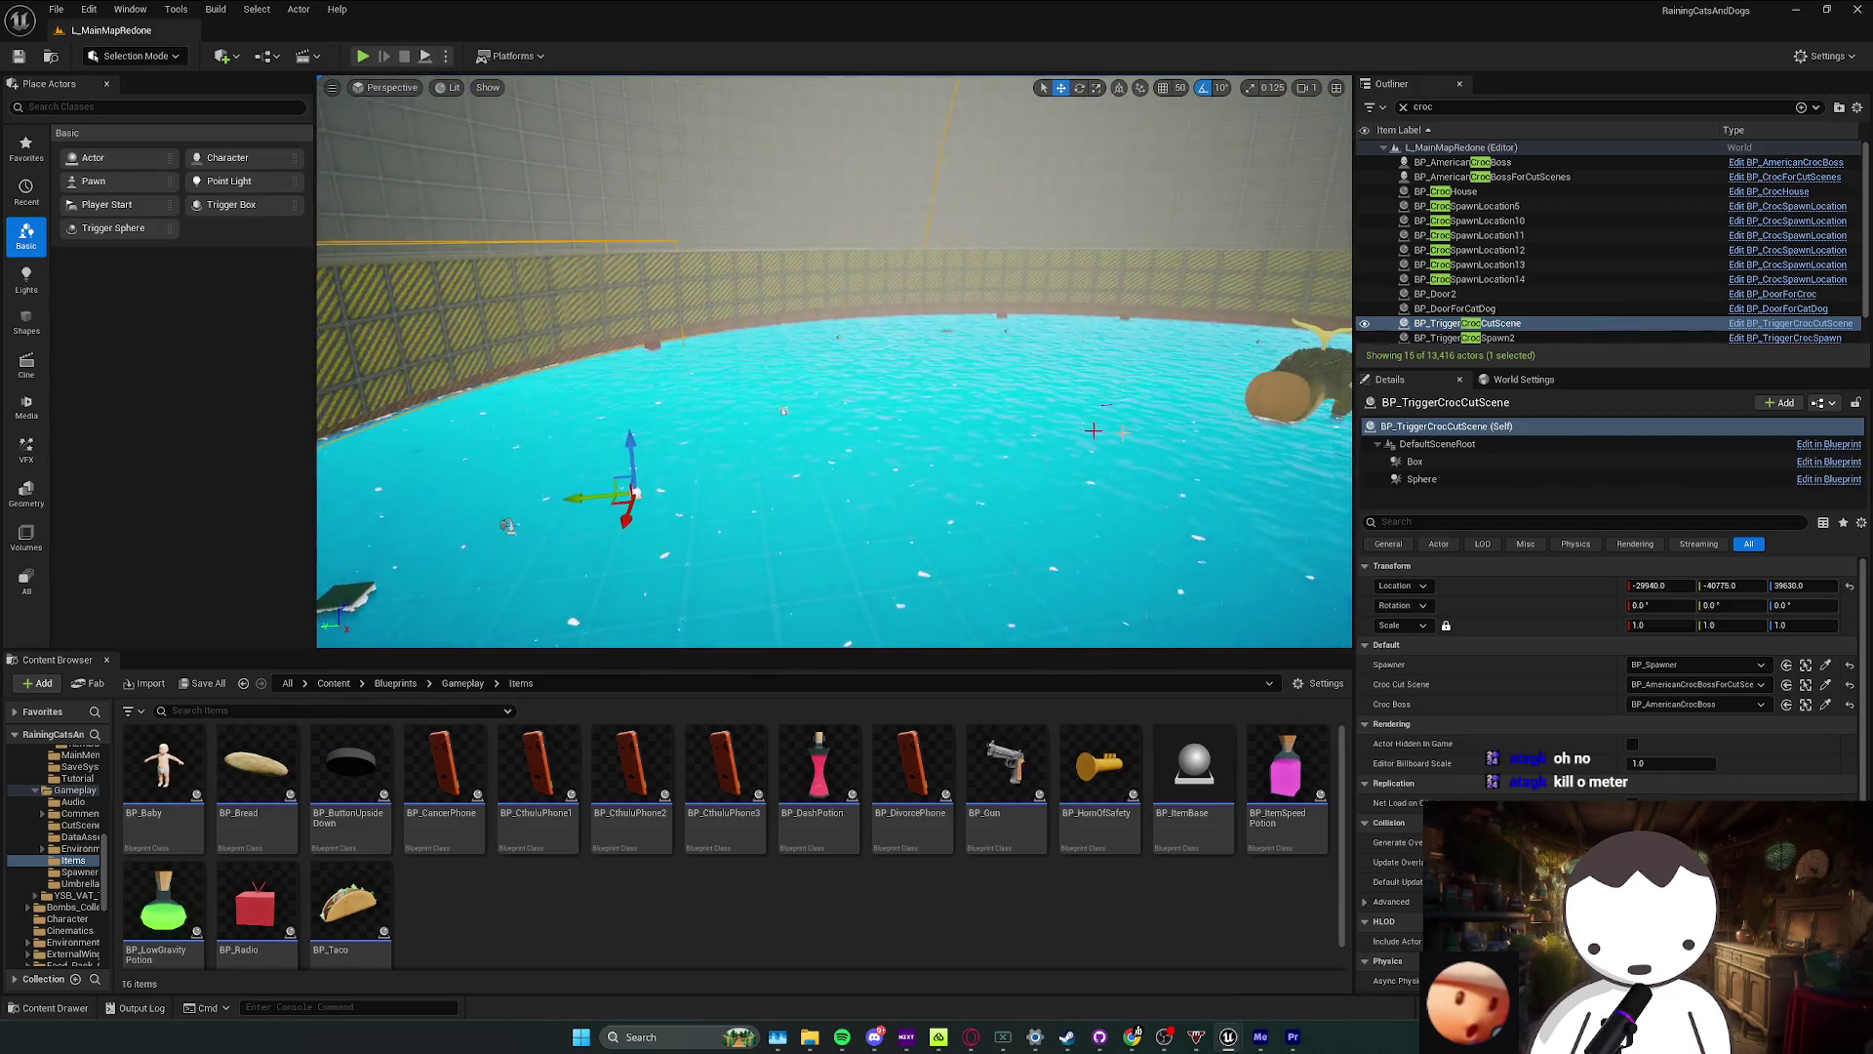
pyautogui.click(1422, 479)
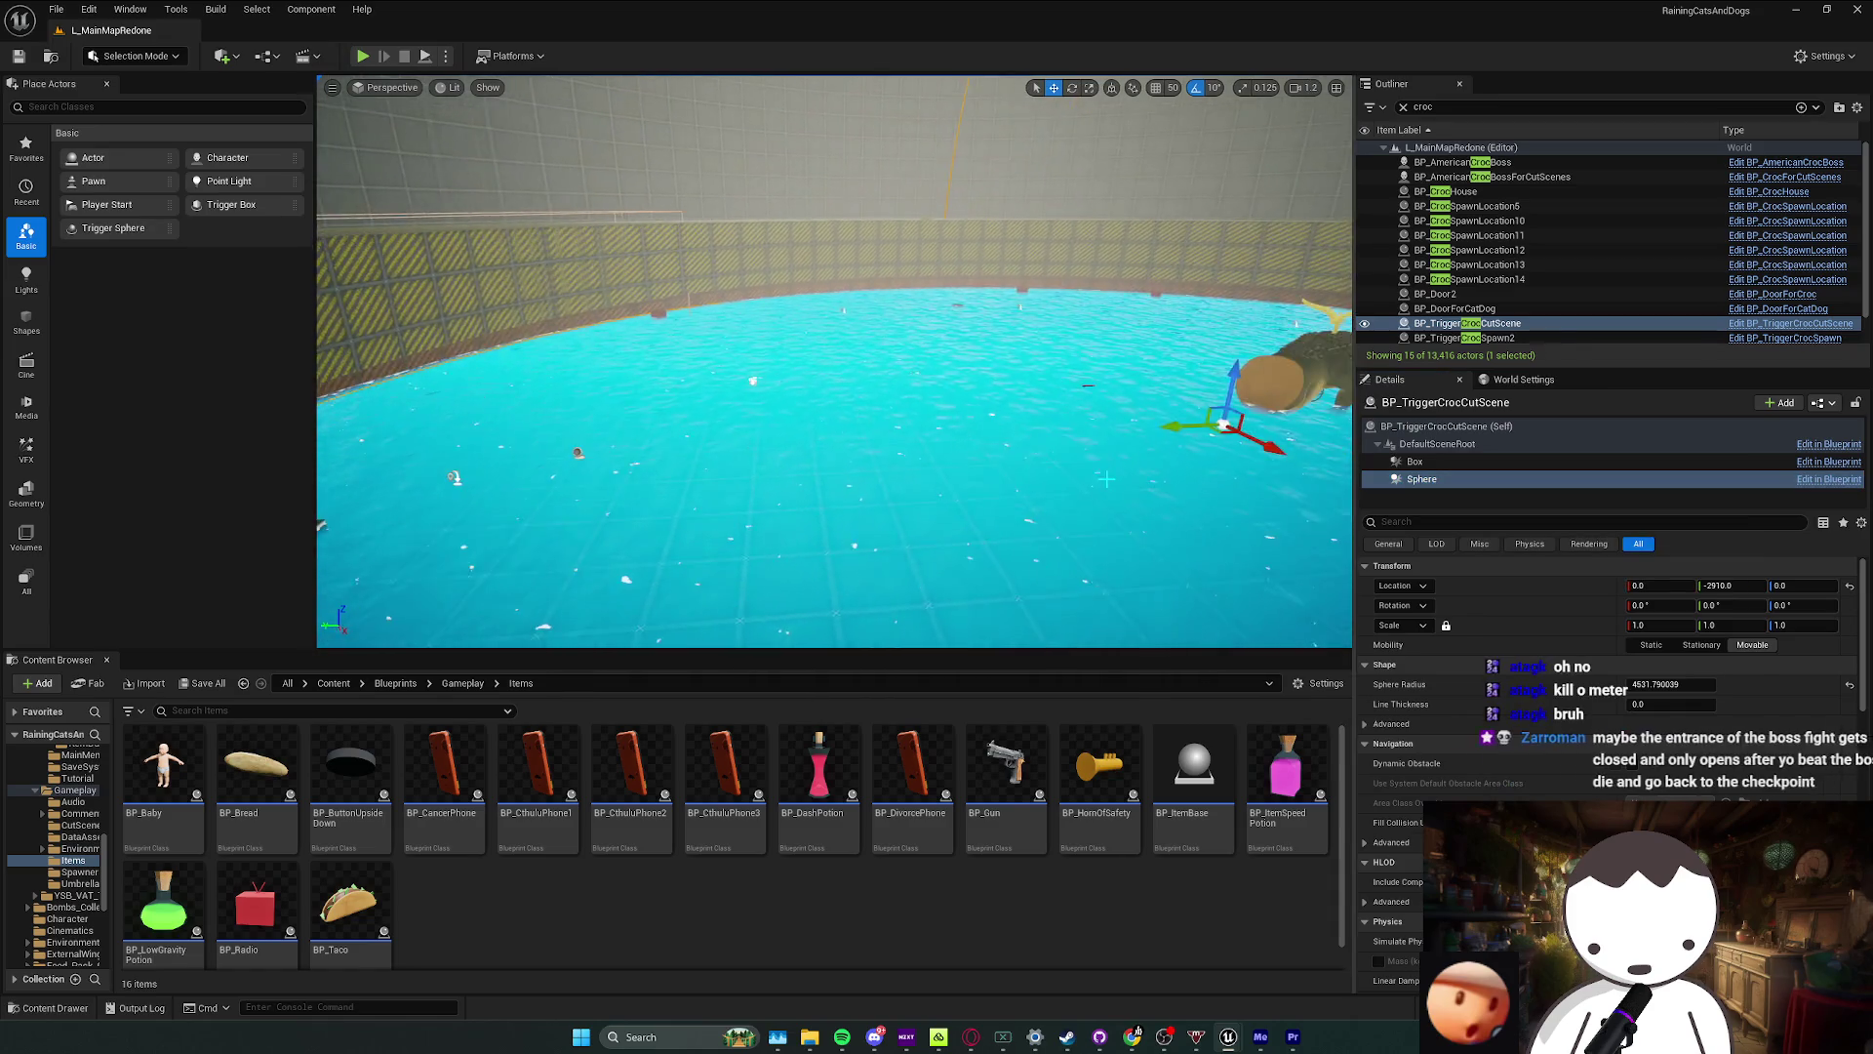
pyautogui.moveTo(878, 466); pyautogui.dragTo(843, 400)
pyautogui.moveTo(1673, 684)
pyautogui.mouseDown()
pyautogui.moveTo(1732, 684)
pyautogui.moveTo(1659, 684)
pyautogui.mouseUp()
pyautogui.moveTo(839, 390)
pyautogui.mouseDown()
pyautogui.moveTo(789, 368)
pyautogui.moveTo(1054, 576)
pyautogui.mouseUp()
pyautogui.scroll(1, 788, 368)
pyautogui.scroll(4, 830, 410)
pyautogui.hotkey('ctrl', 's')
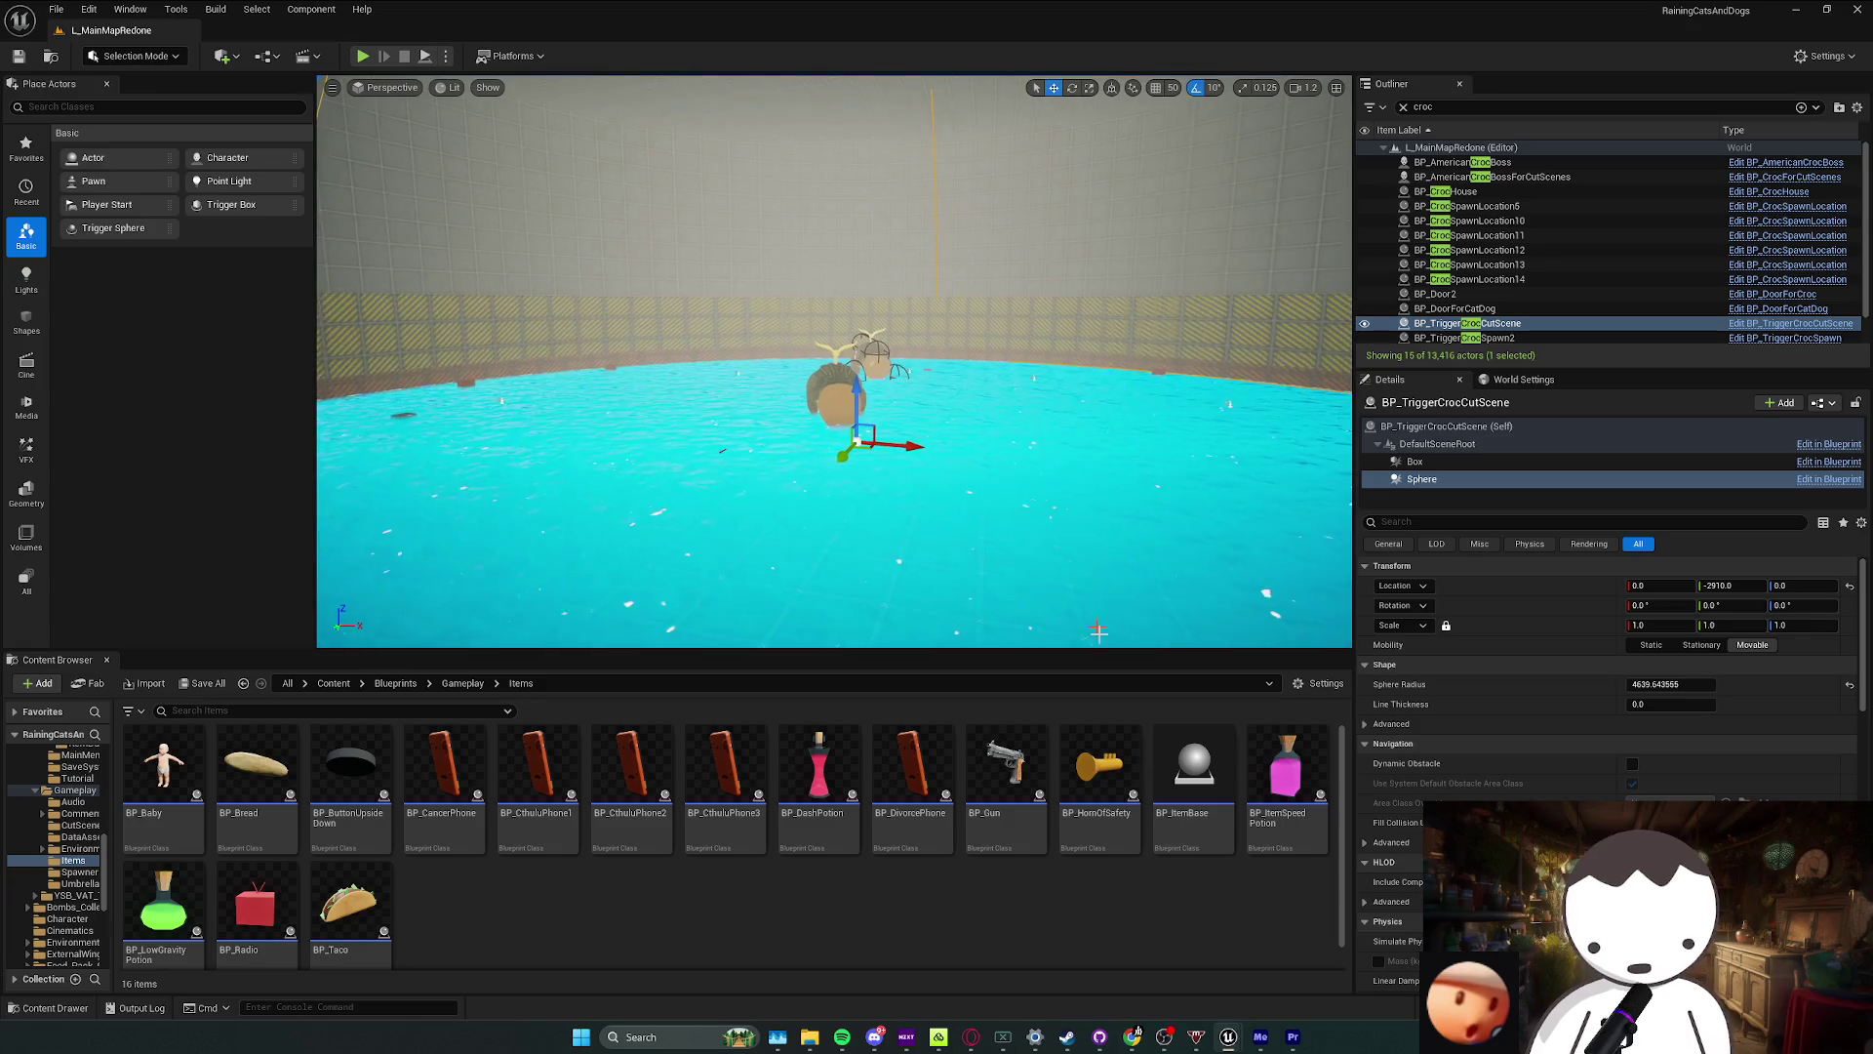
# Step: Move the Get Actor Transform node up under Unhide All Of Croc in BP_AmericanCrocBoss
pyautogui.moveTo(1237, 1039)
pyautogui.click(1302, 995)
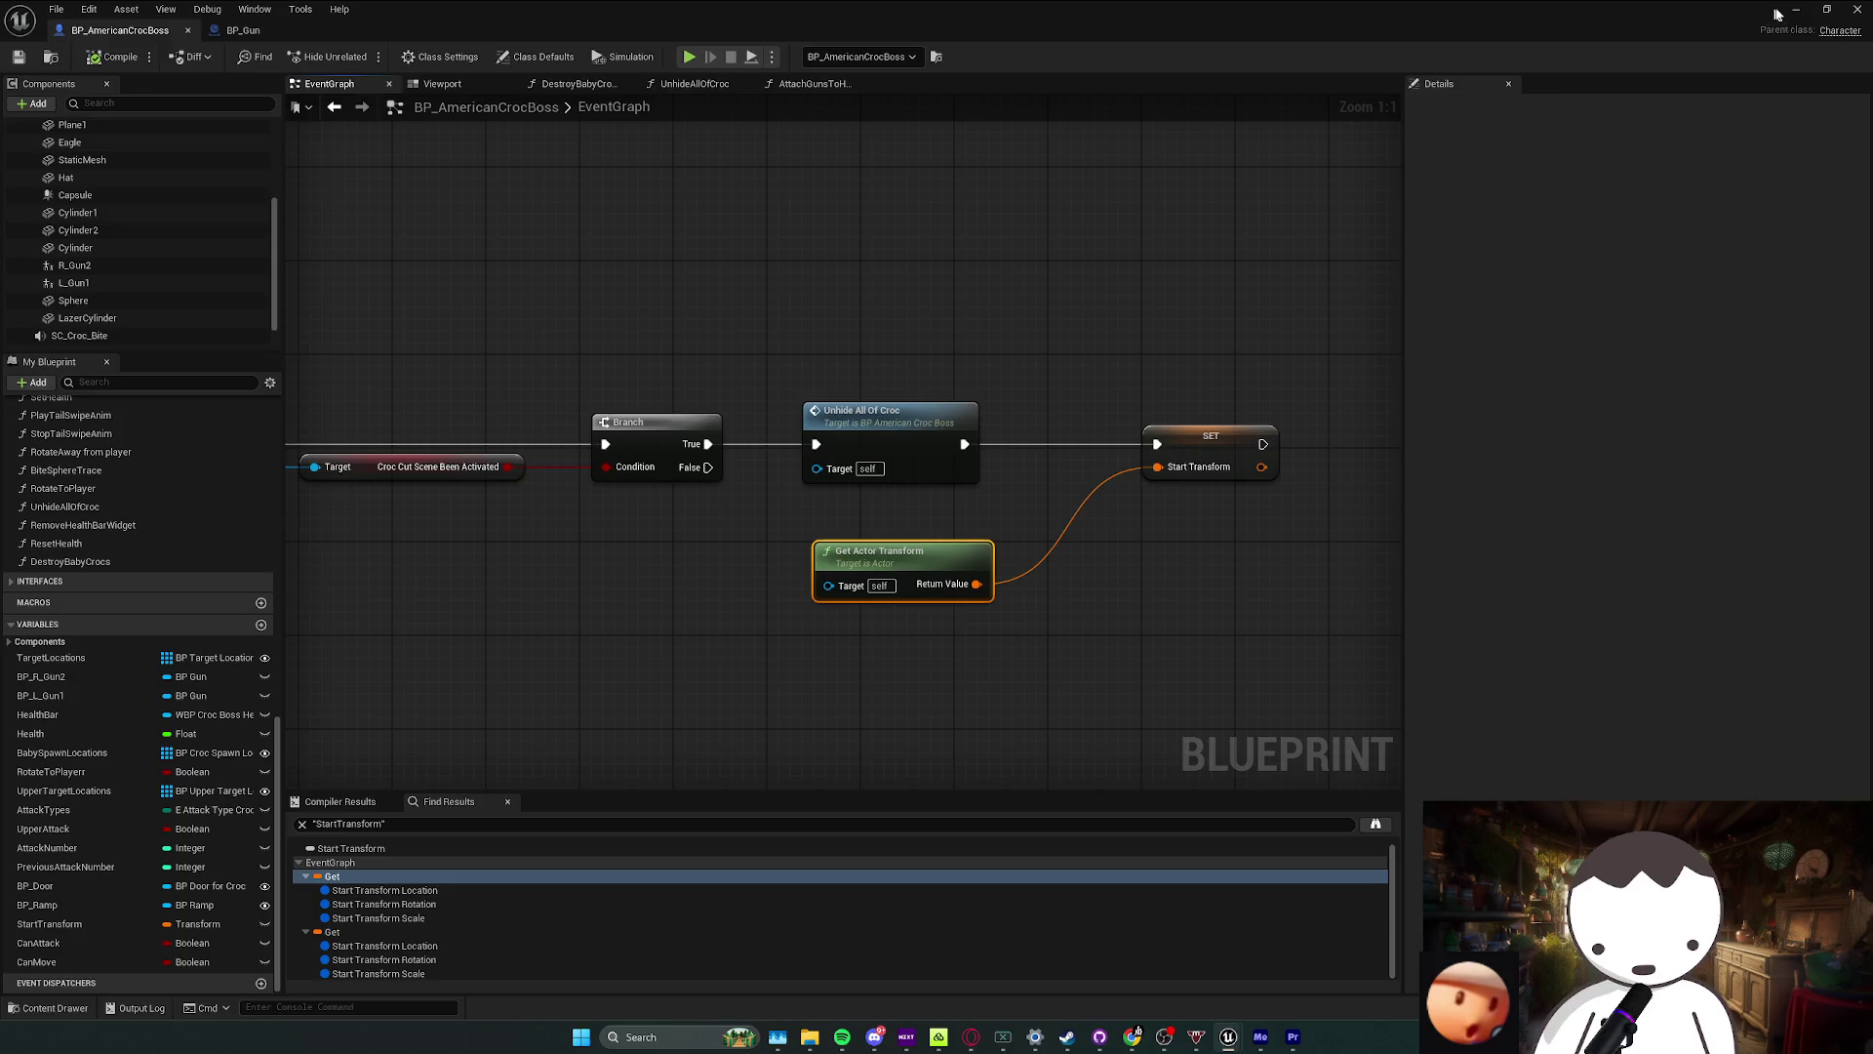
pyautogui.hotkey('alt', 'Tab')
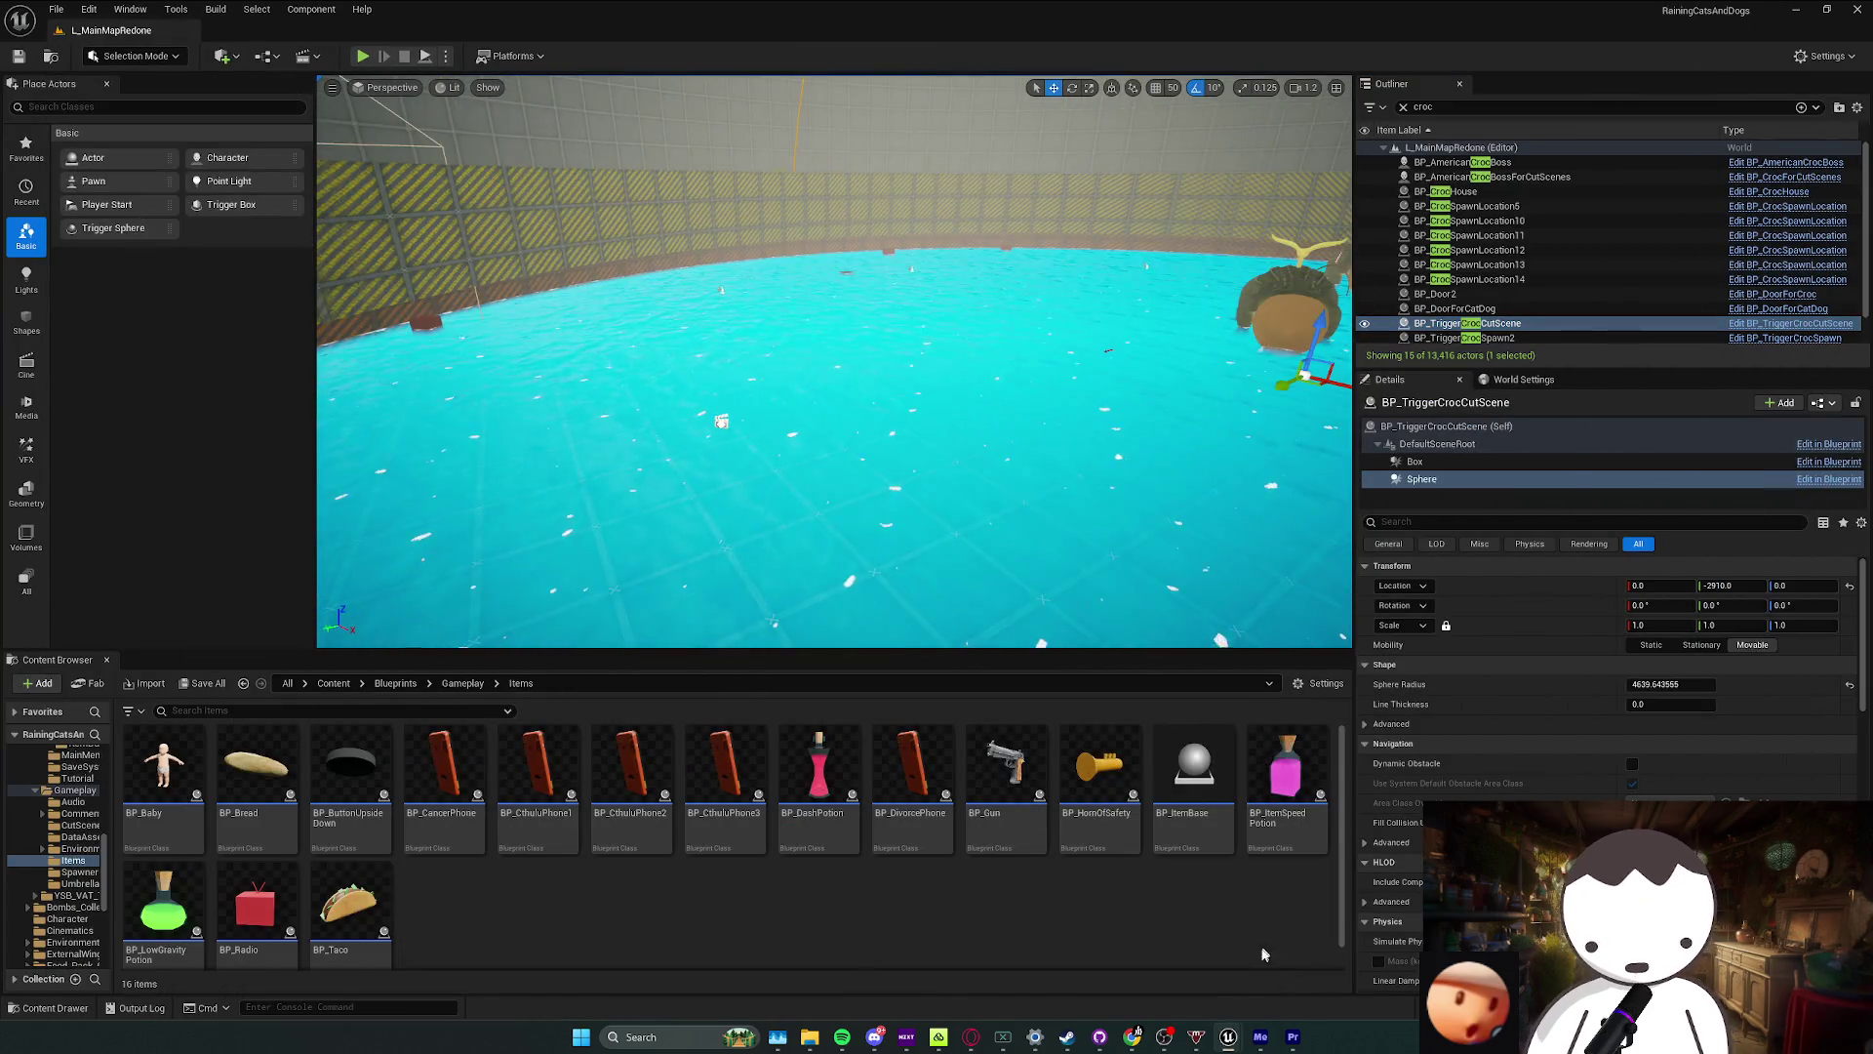
pyautogui.hotkey('alt', 'Tab')
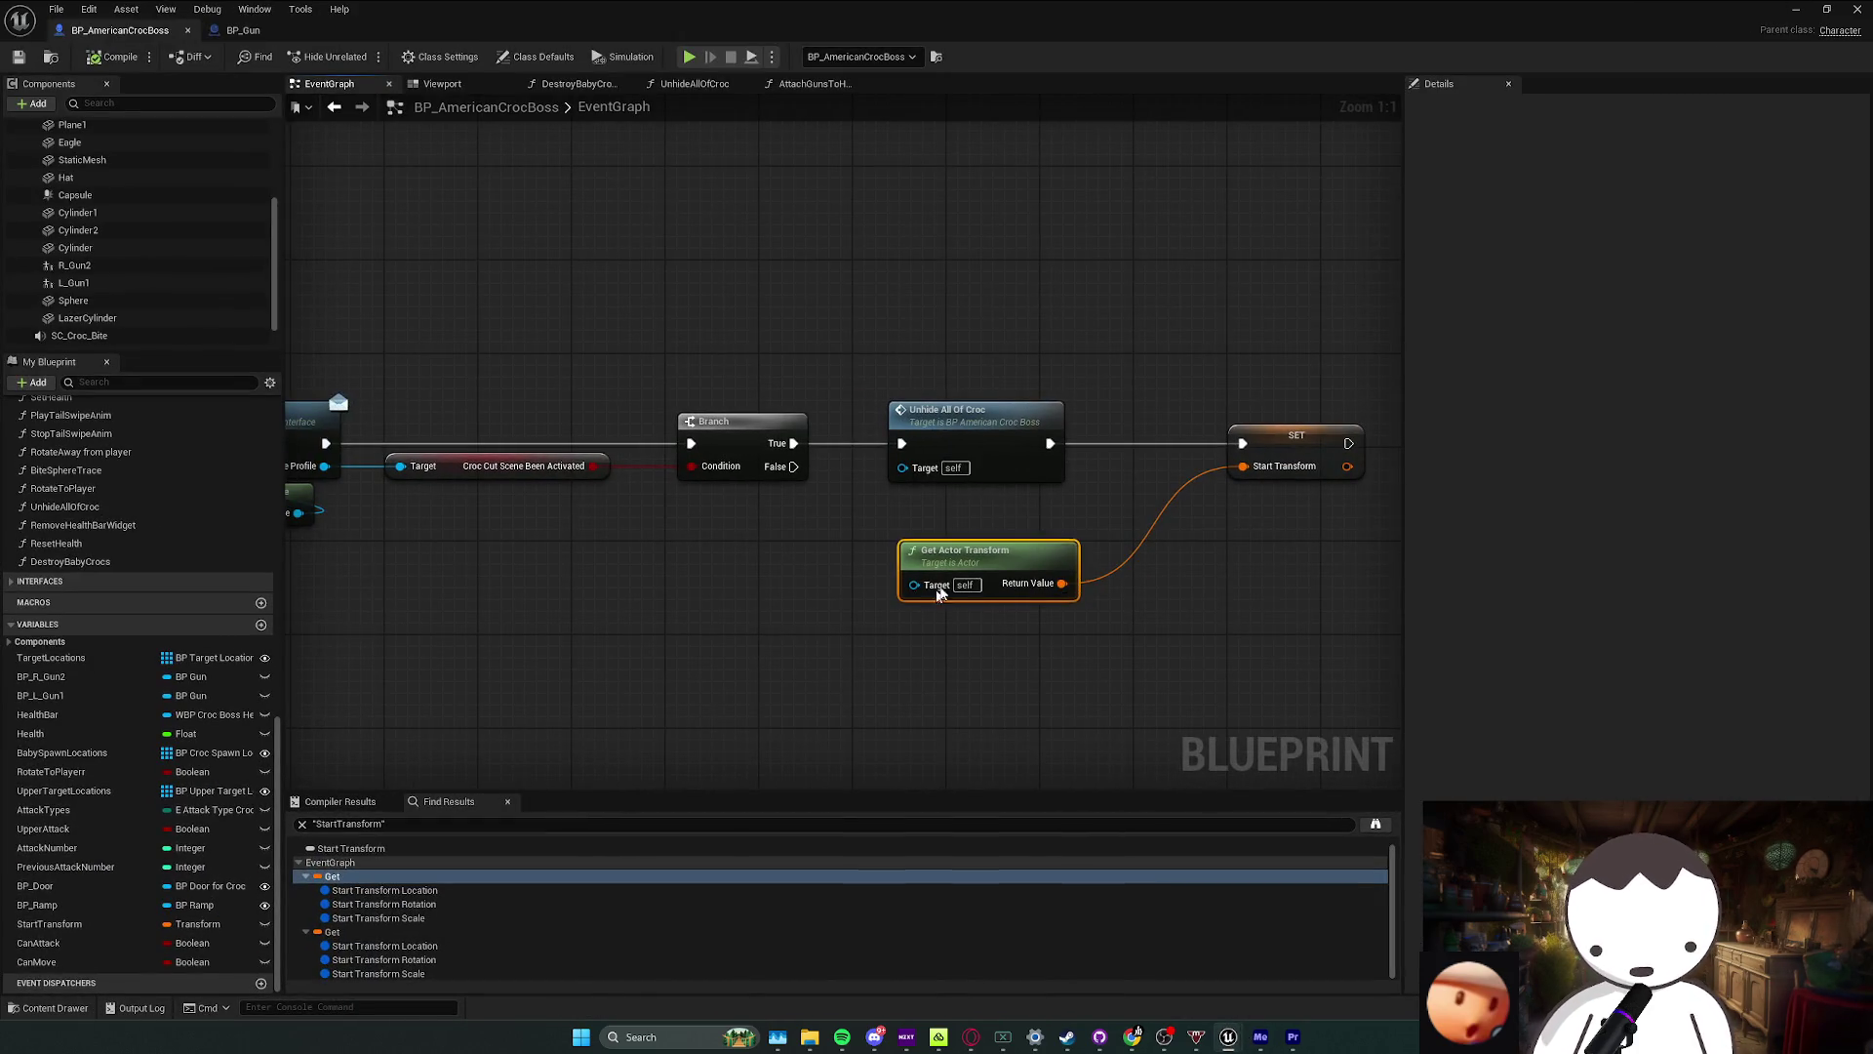
pyautogui.moveTo(936, 586); pyautogui.dragTo(922, 543)
pyautogui.click(929, 613)
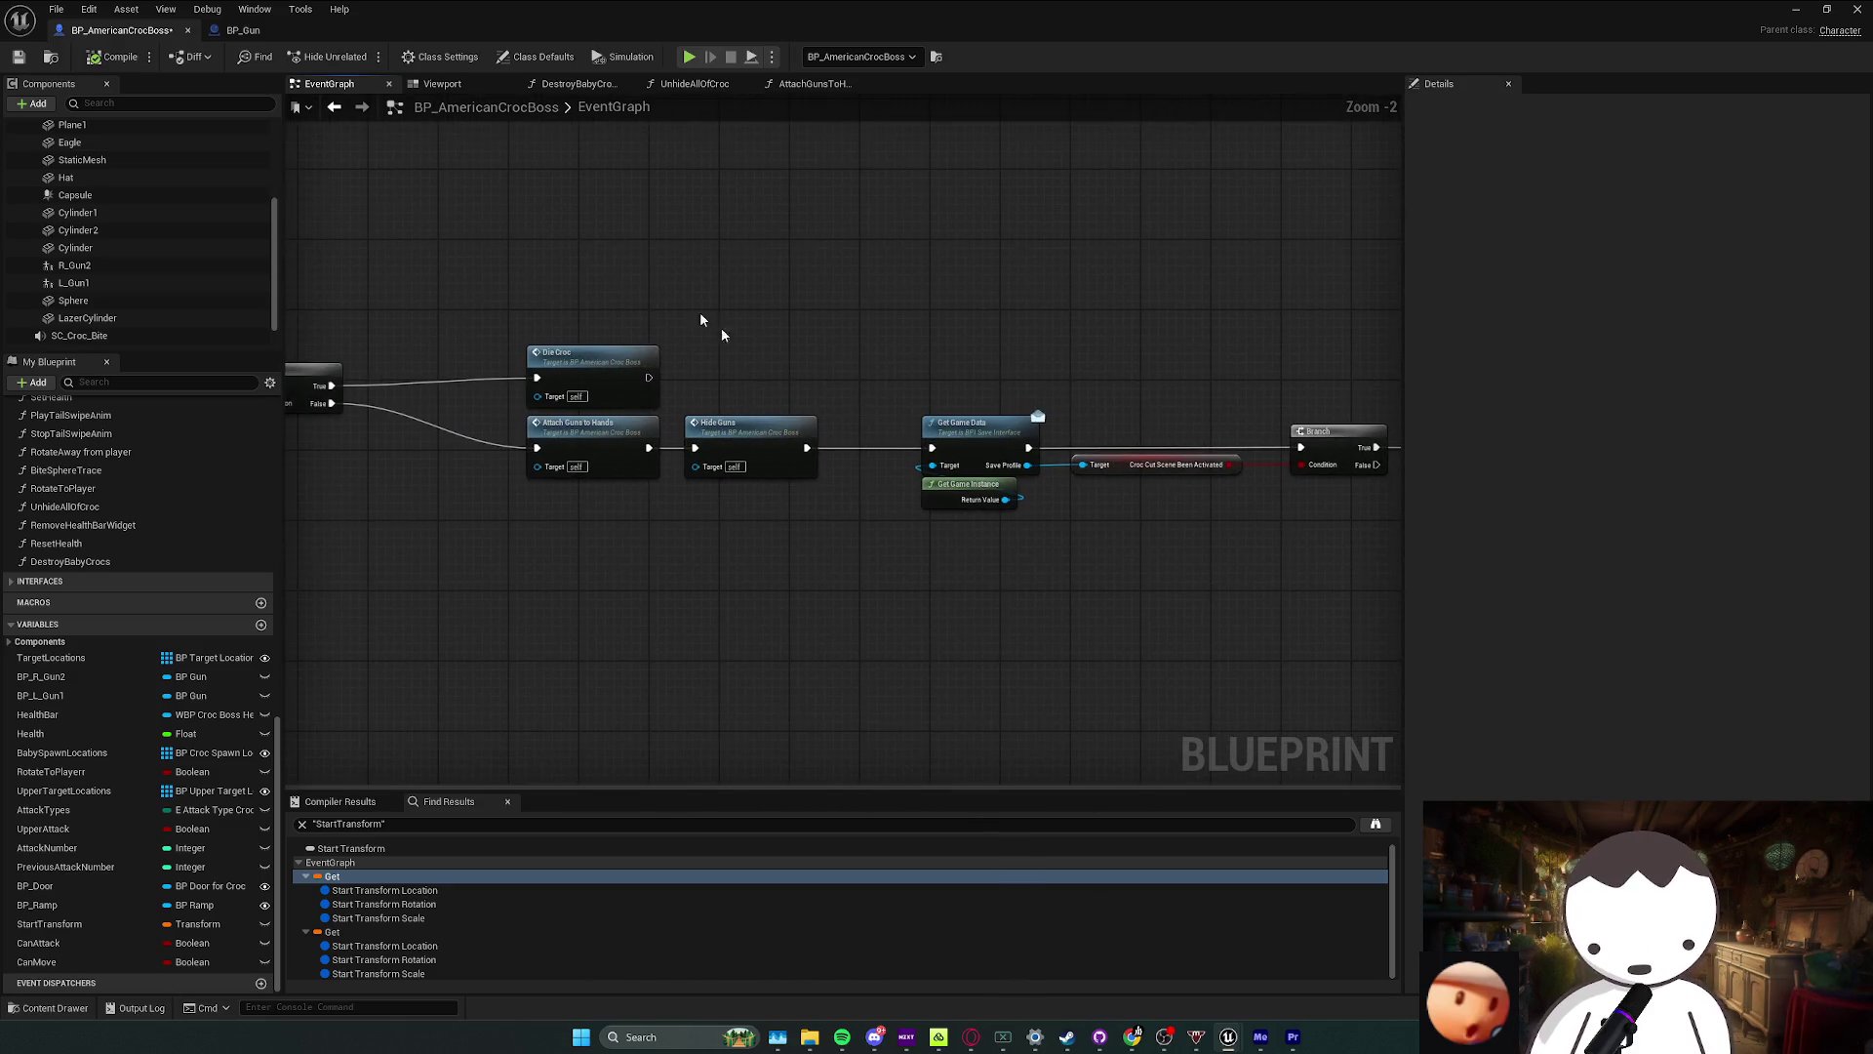
pyautogui.click(243, 30)
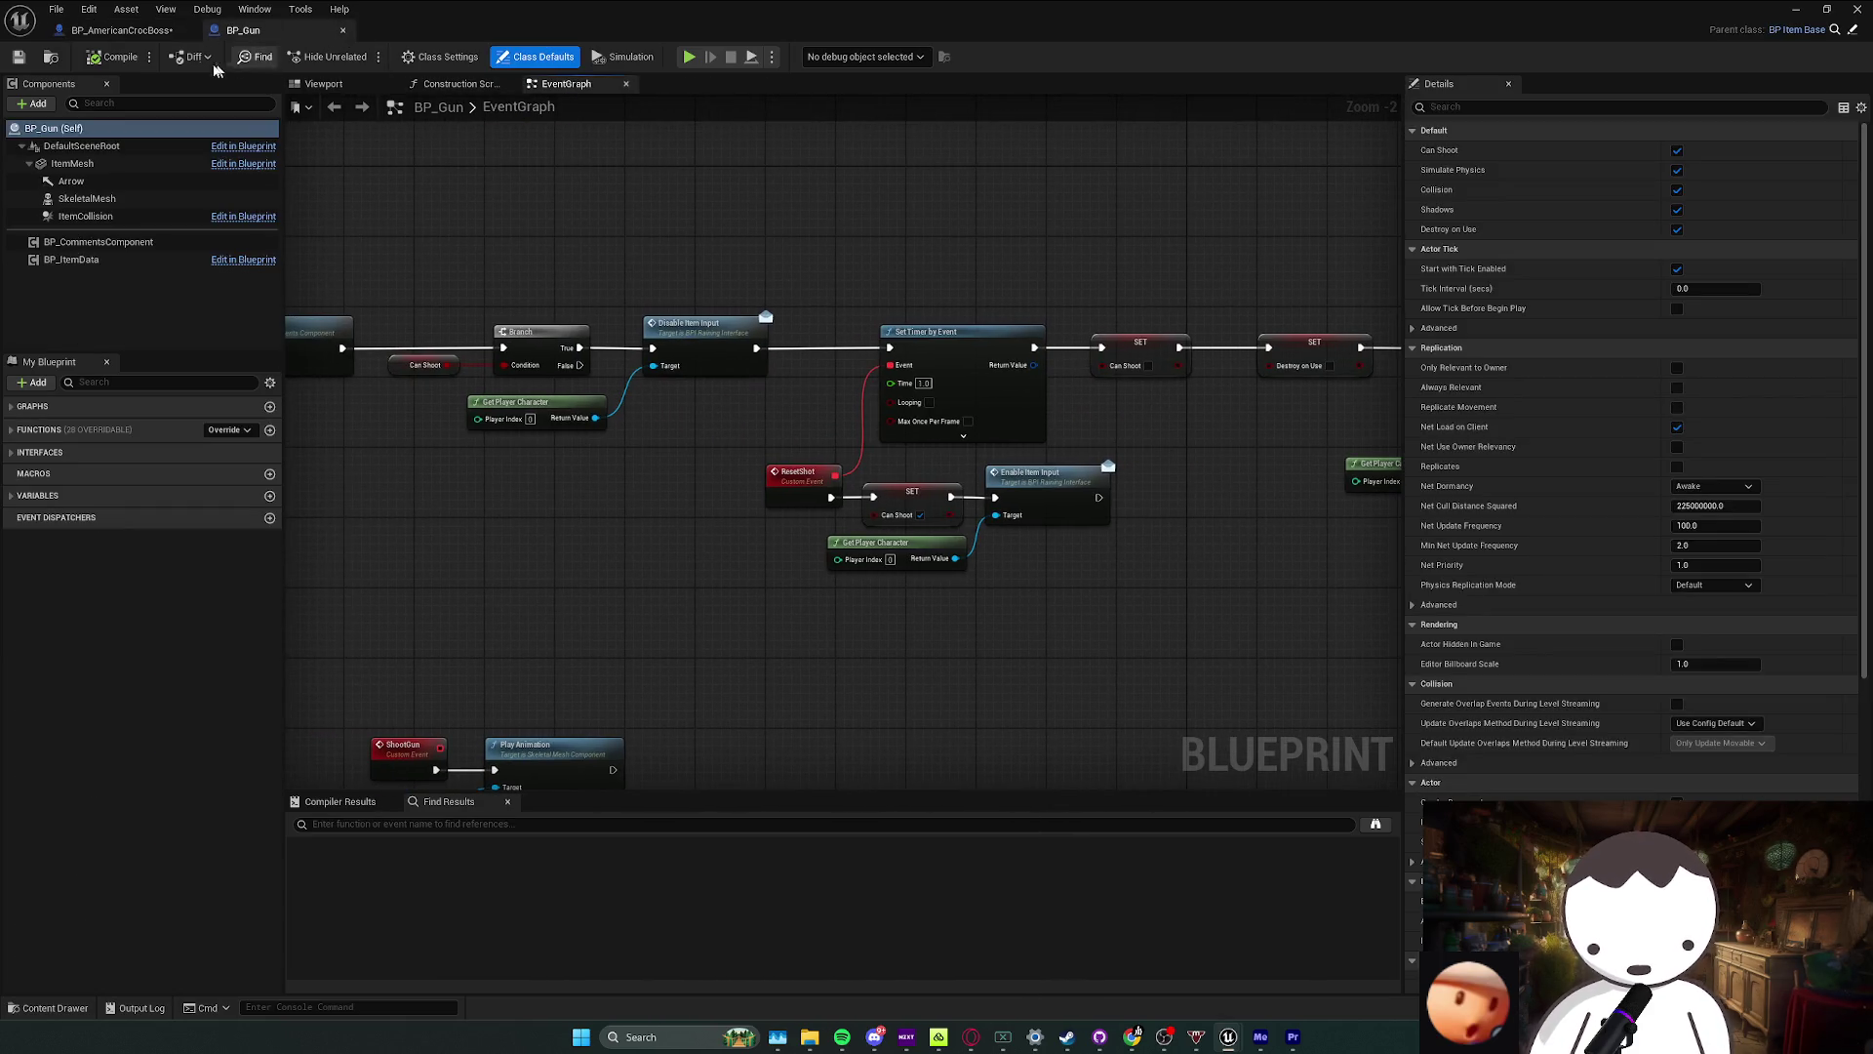
pyautogui.click(117, 31)
pyautogui.moveTo(801, 270); pyautogui.dragTo(834, 274)
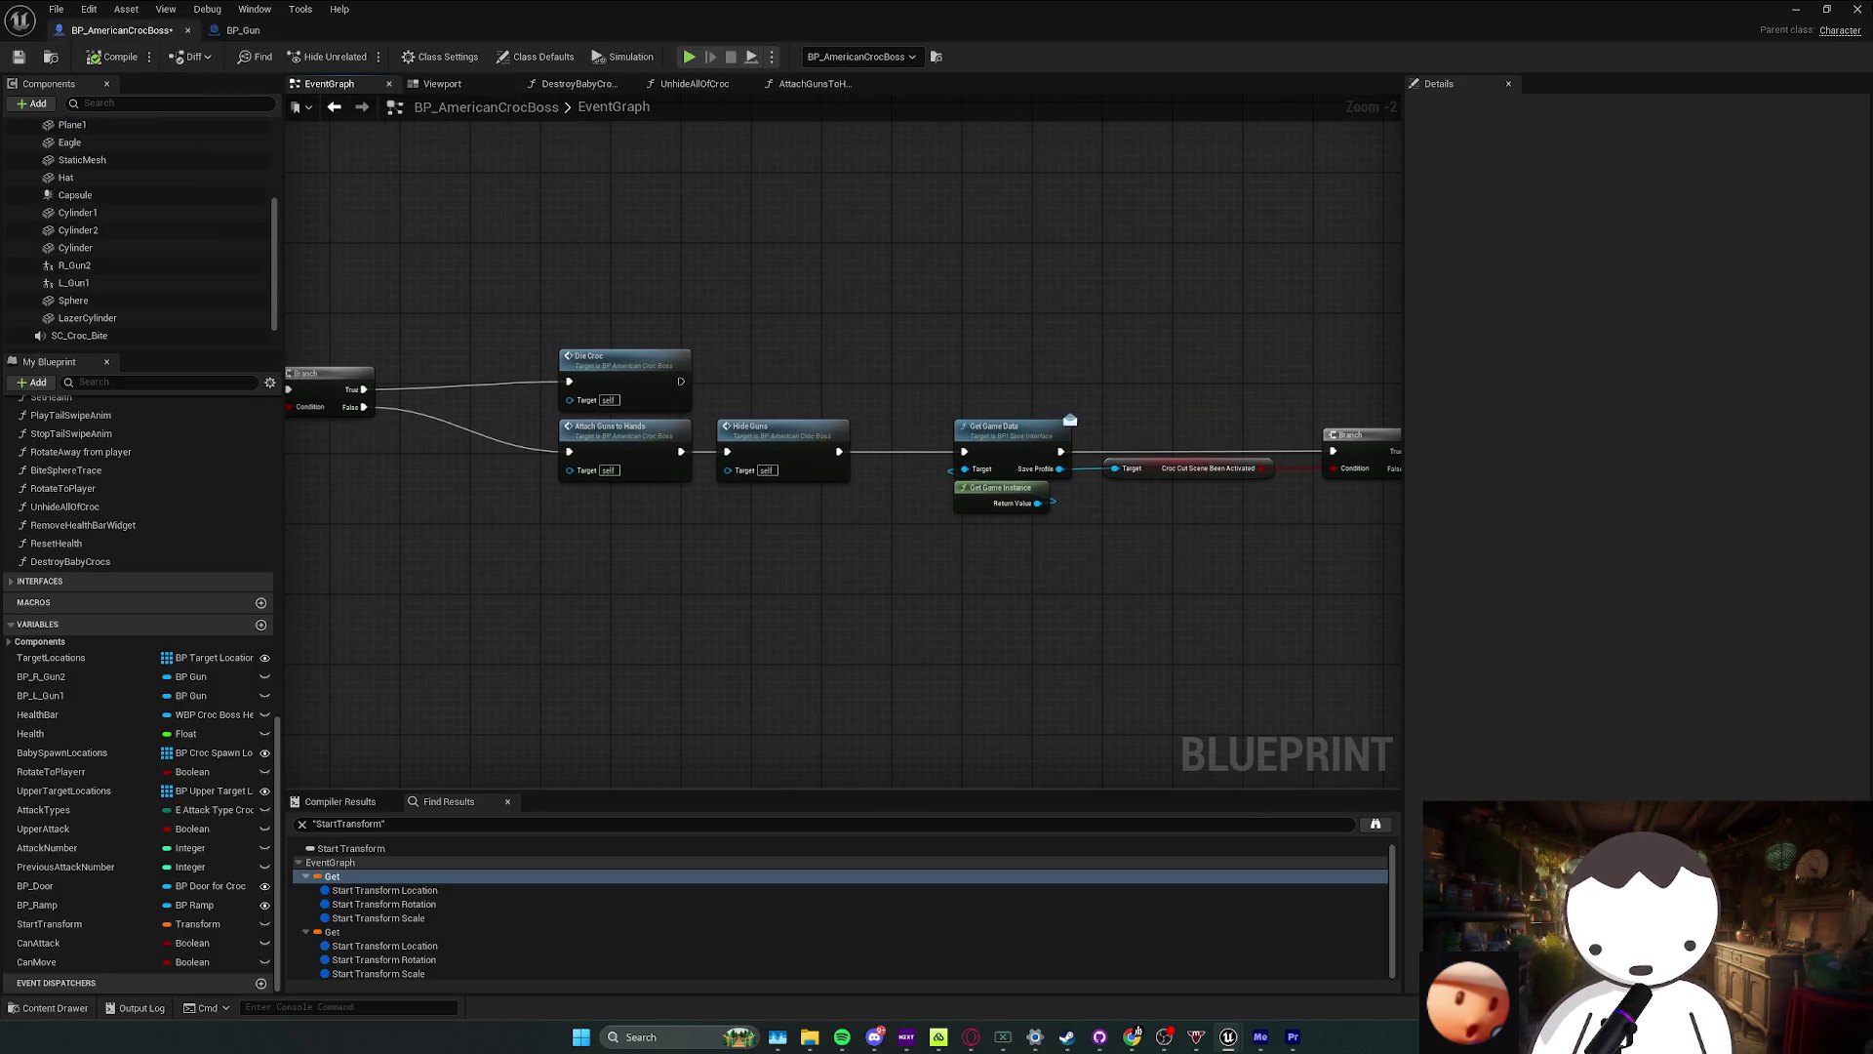
# Step: Close the Blueprint, quit Unreal saving changes, and bring GitHub Desktop forward
pyautogui.click(1796, 9)
pyautogui.click(1857, 10)
pyautogui.click(976, 683)
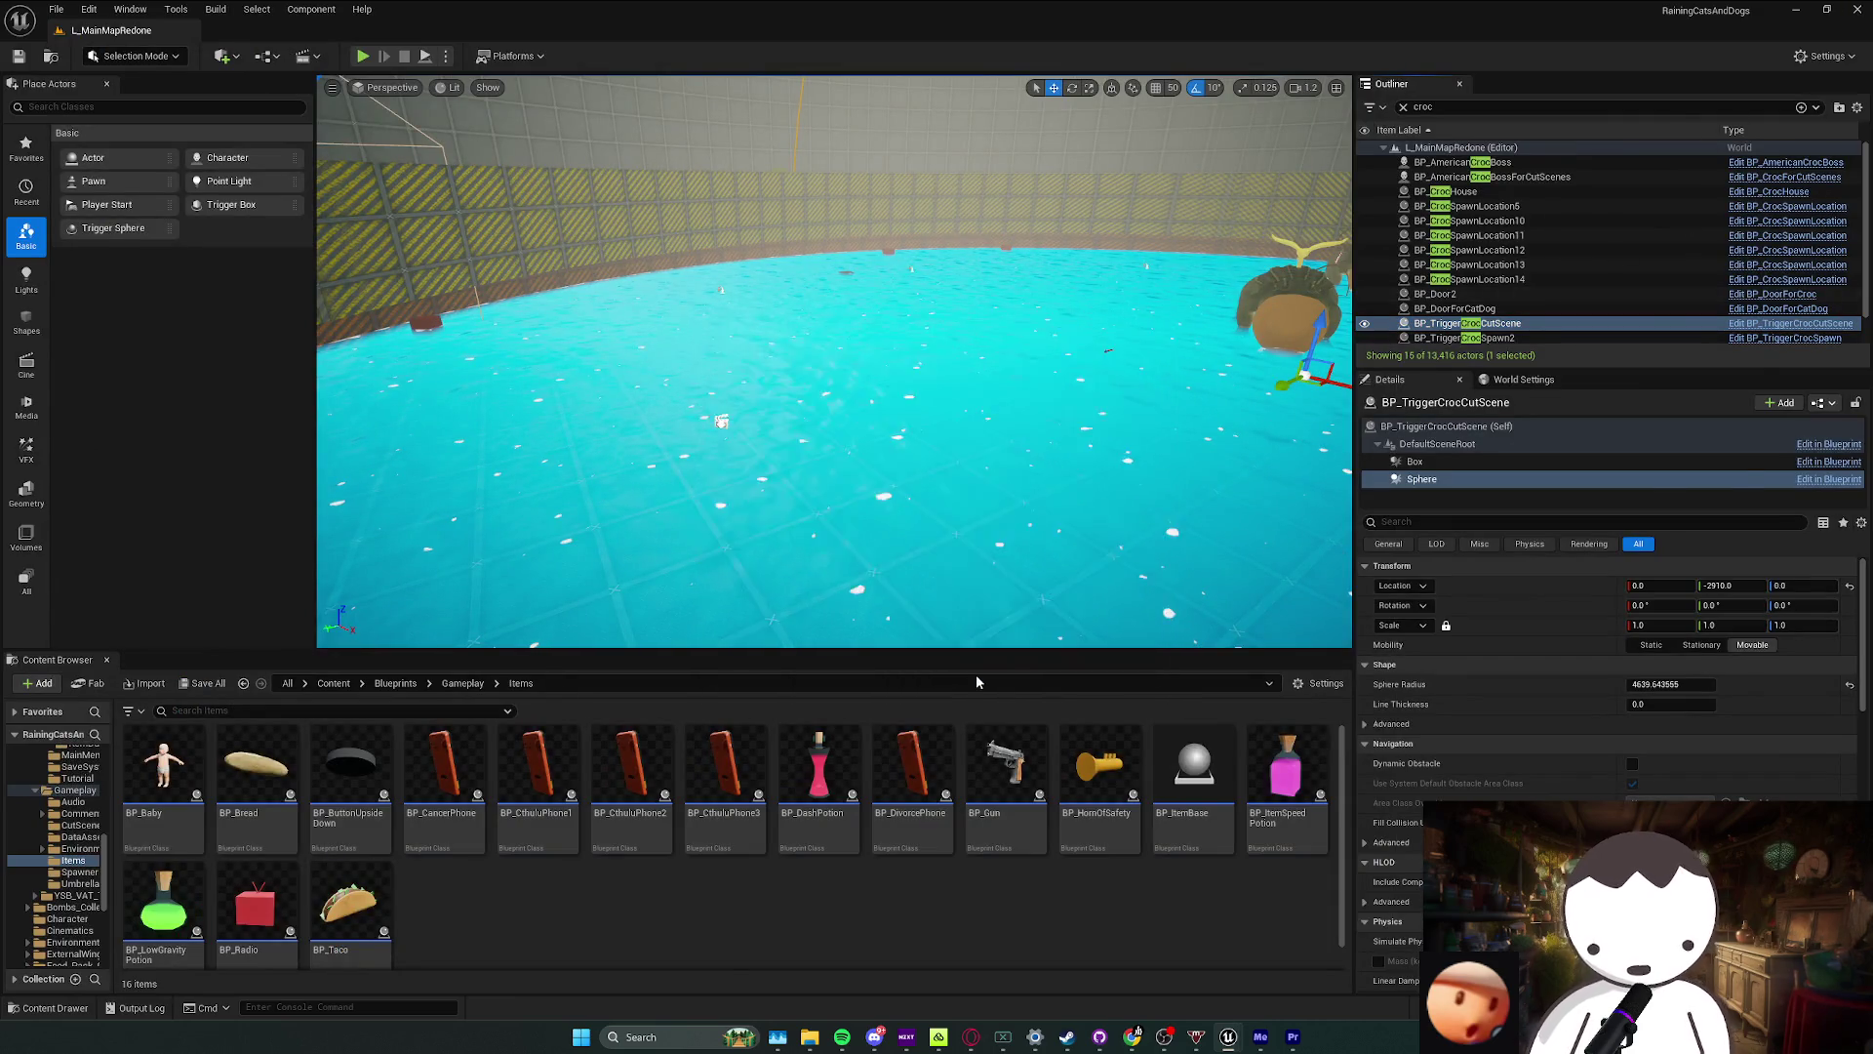
pyautogui.click(1405, 439)
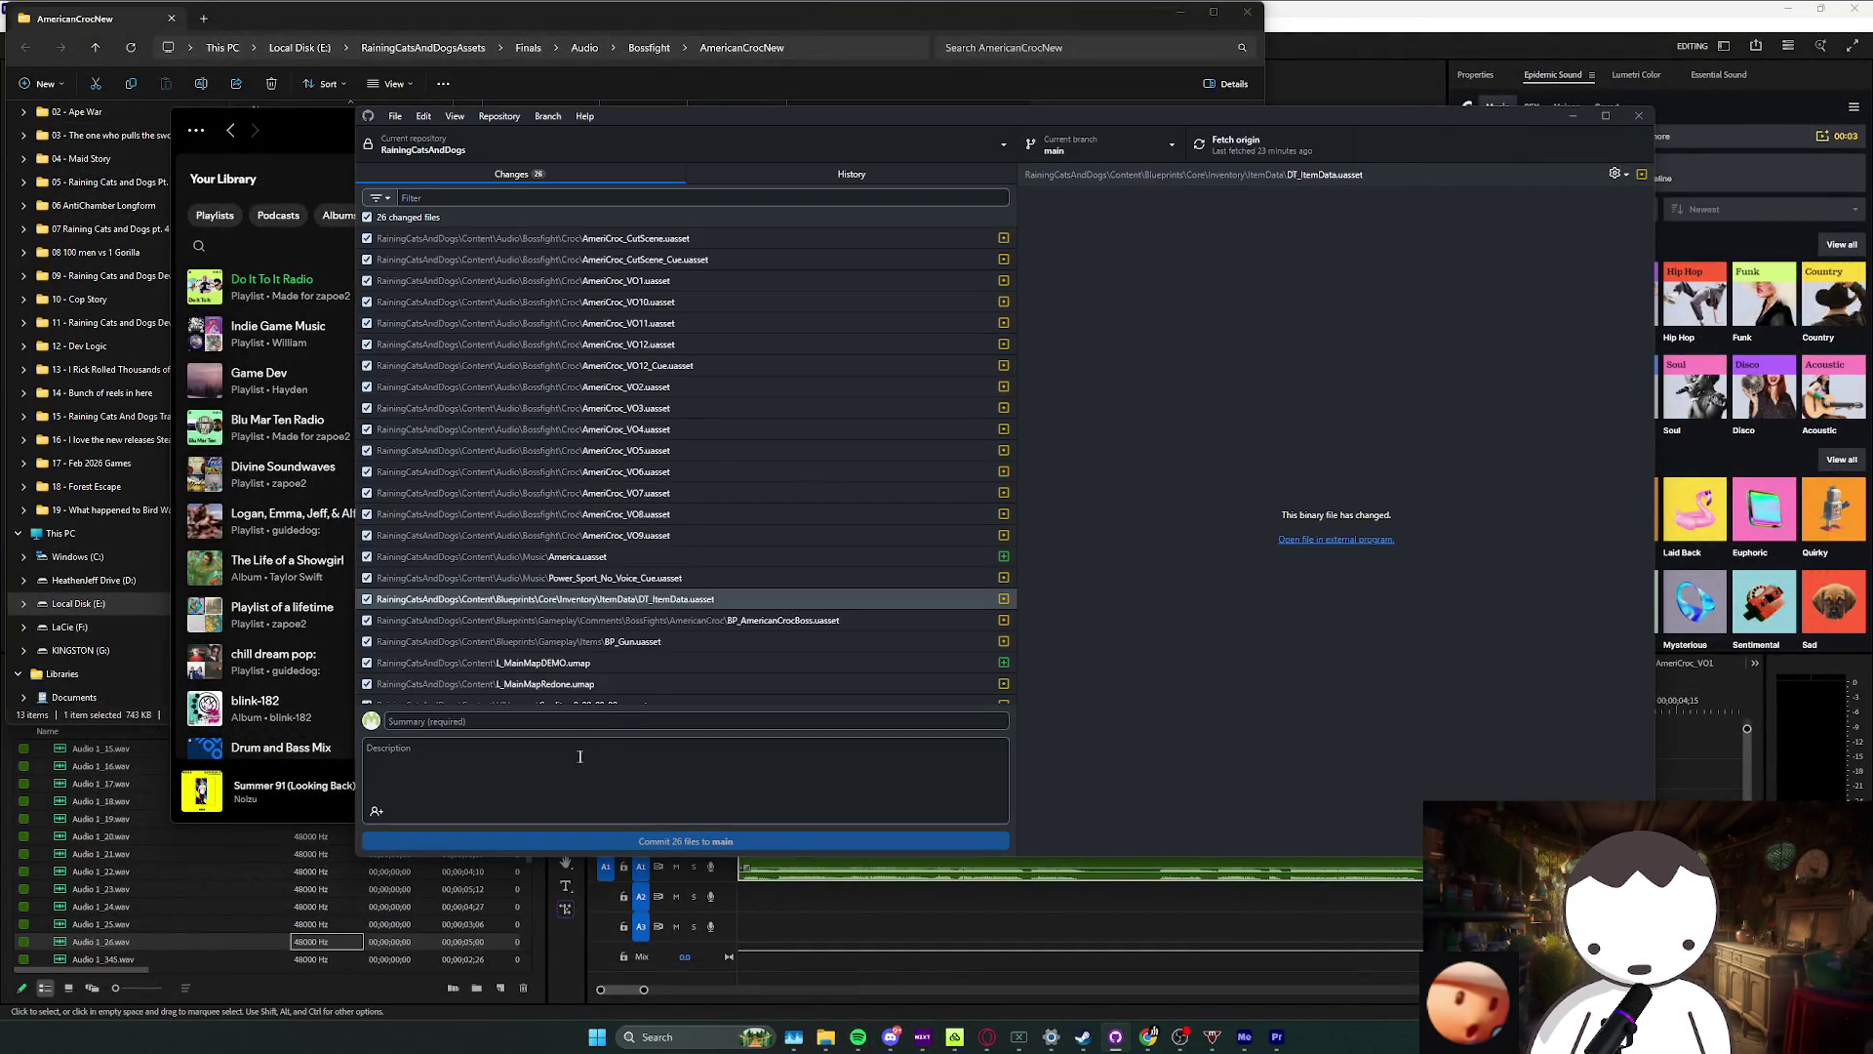
# Step: Commit 26 files as 'boss fight fixed up', push to origin, and show the repository in Explorer
pyautogui.write('boss fi')
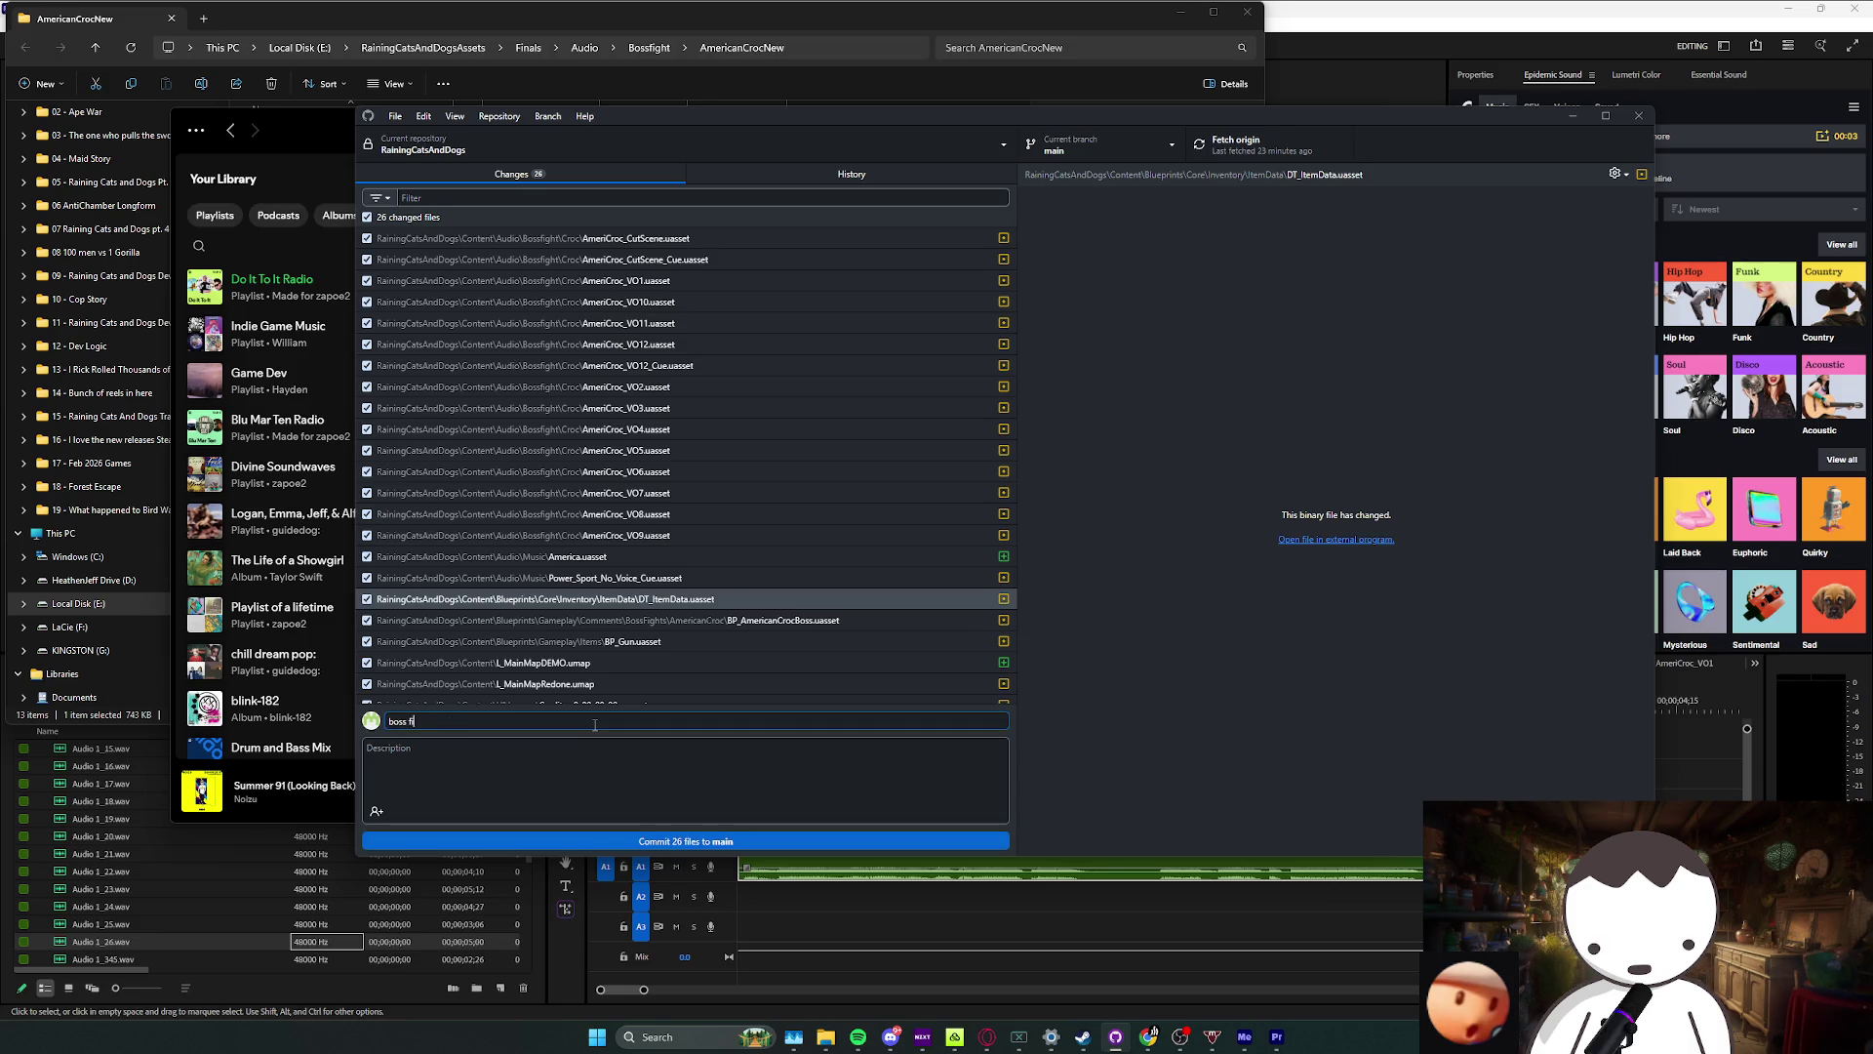
pyautogui.write('p')
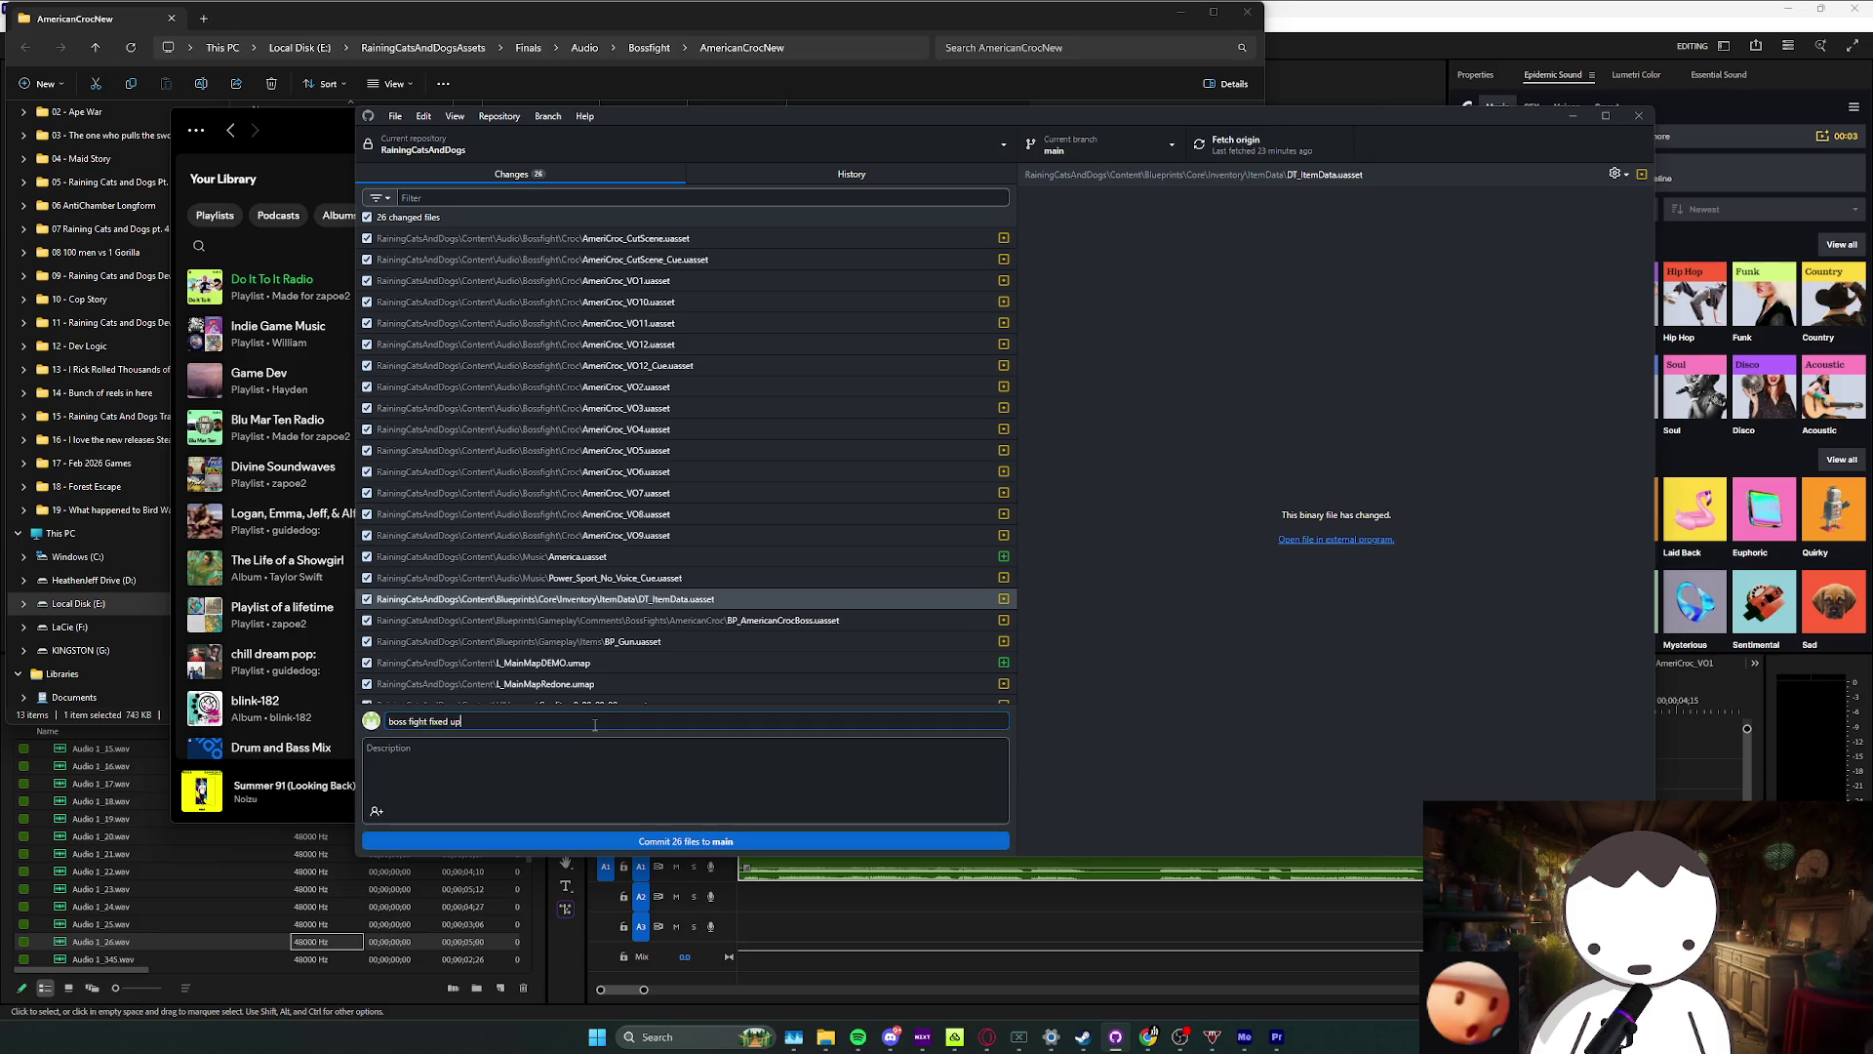
pyautogui.click(751, 841)
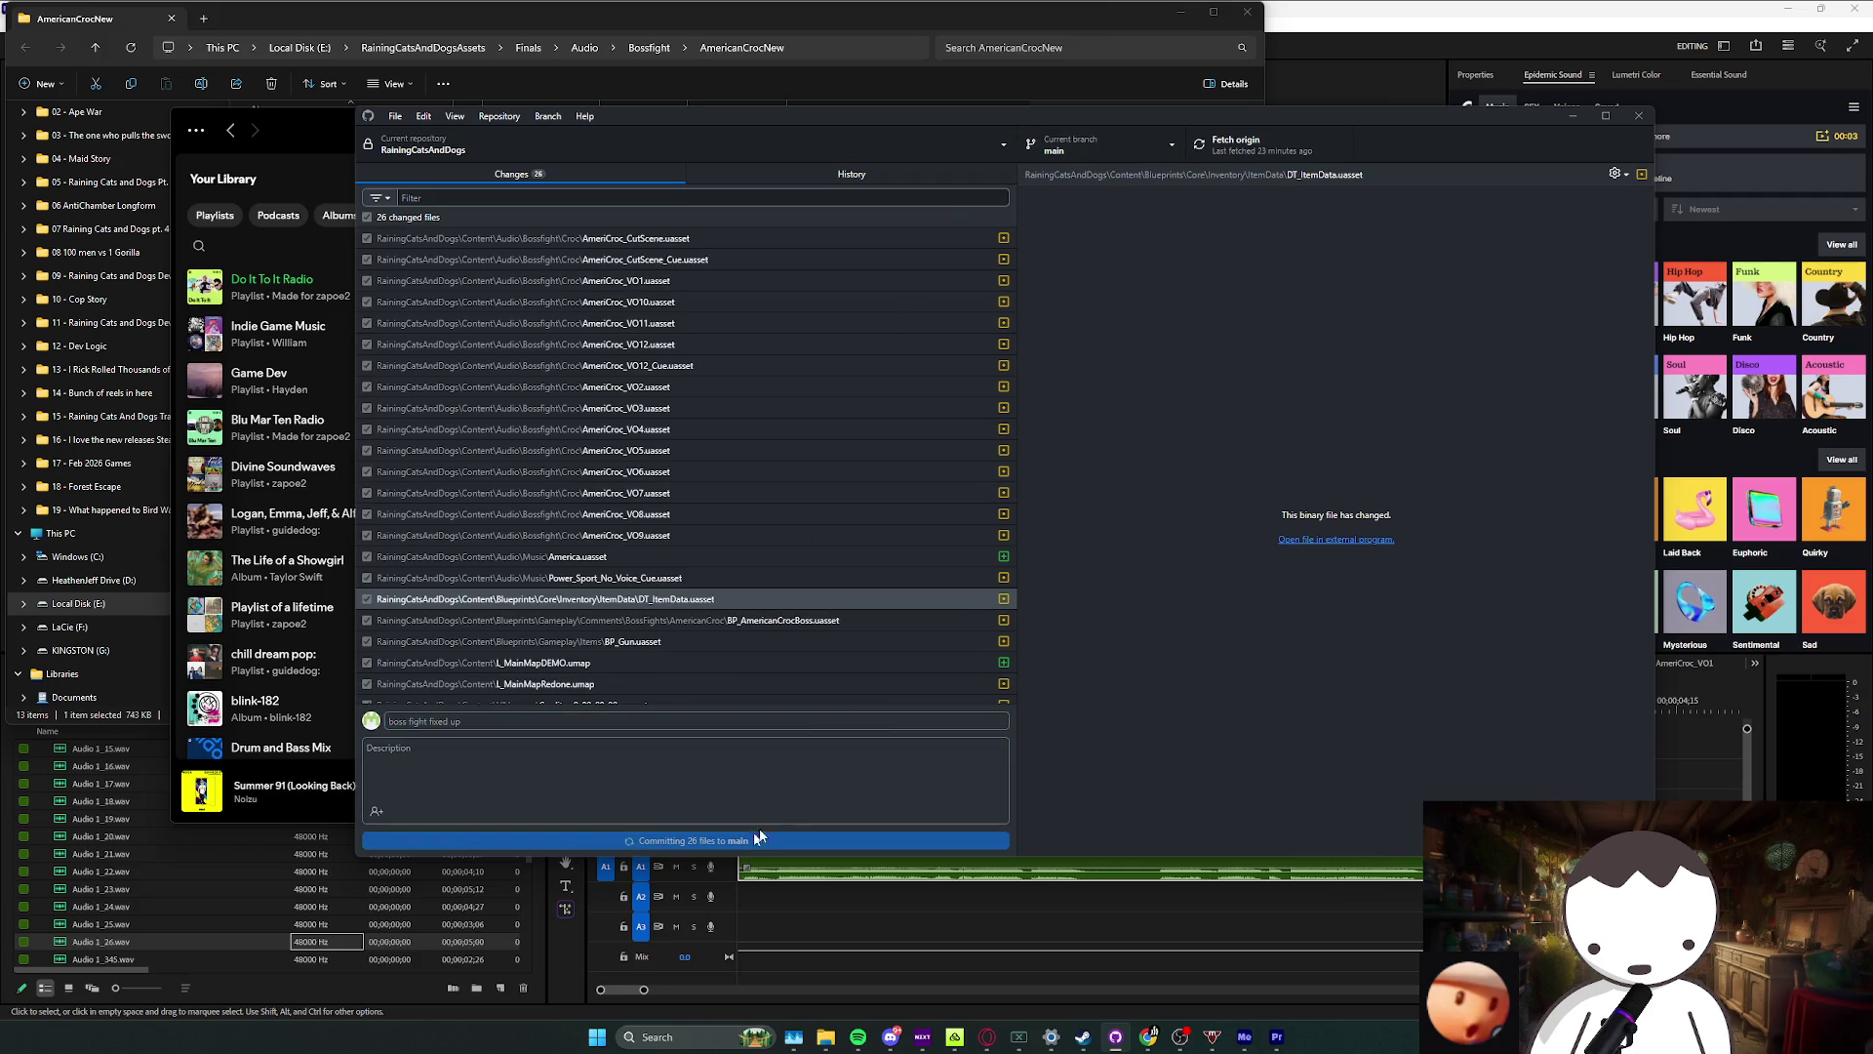
pyautogui.click(1270, 150)
pyautogui.click(500, 117)
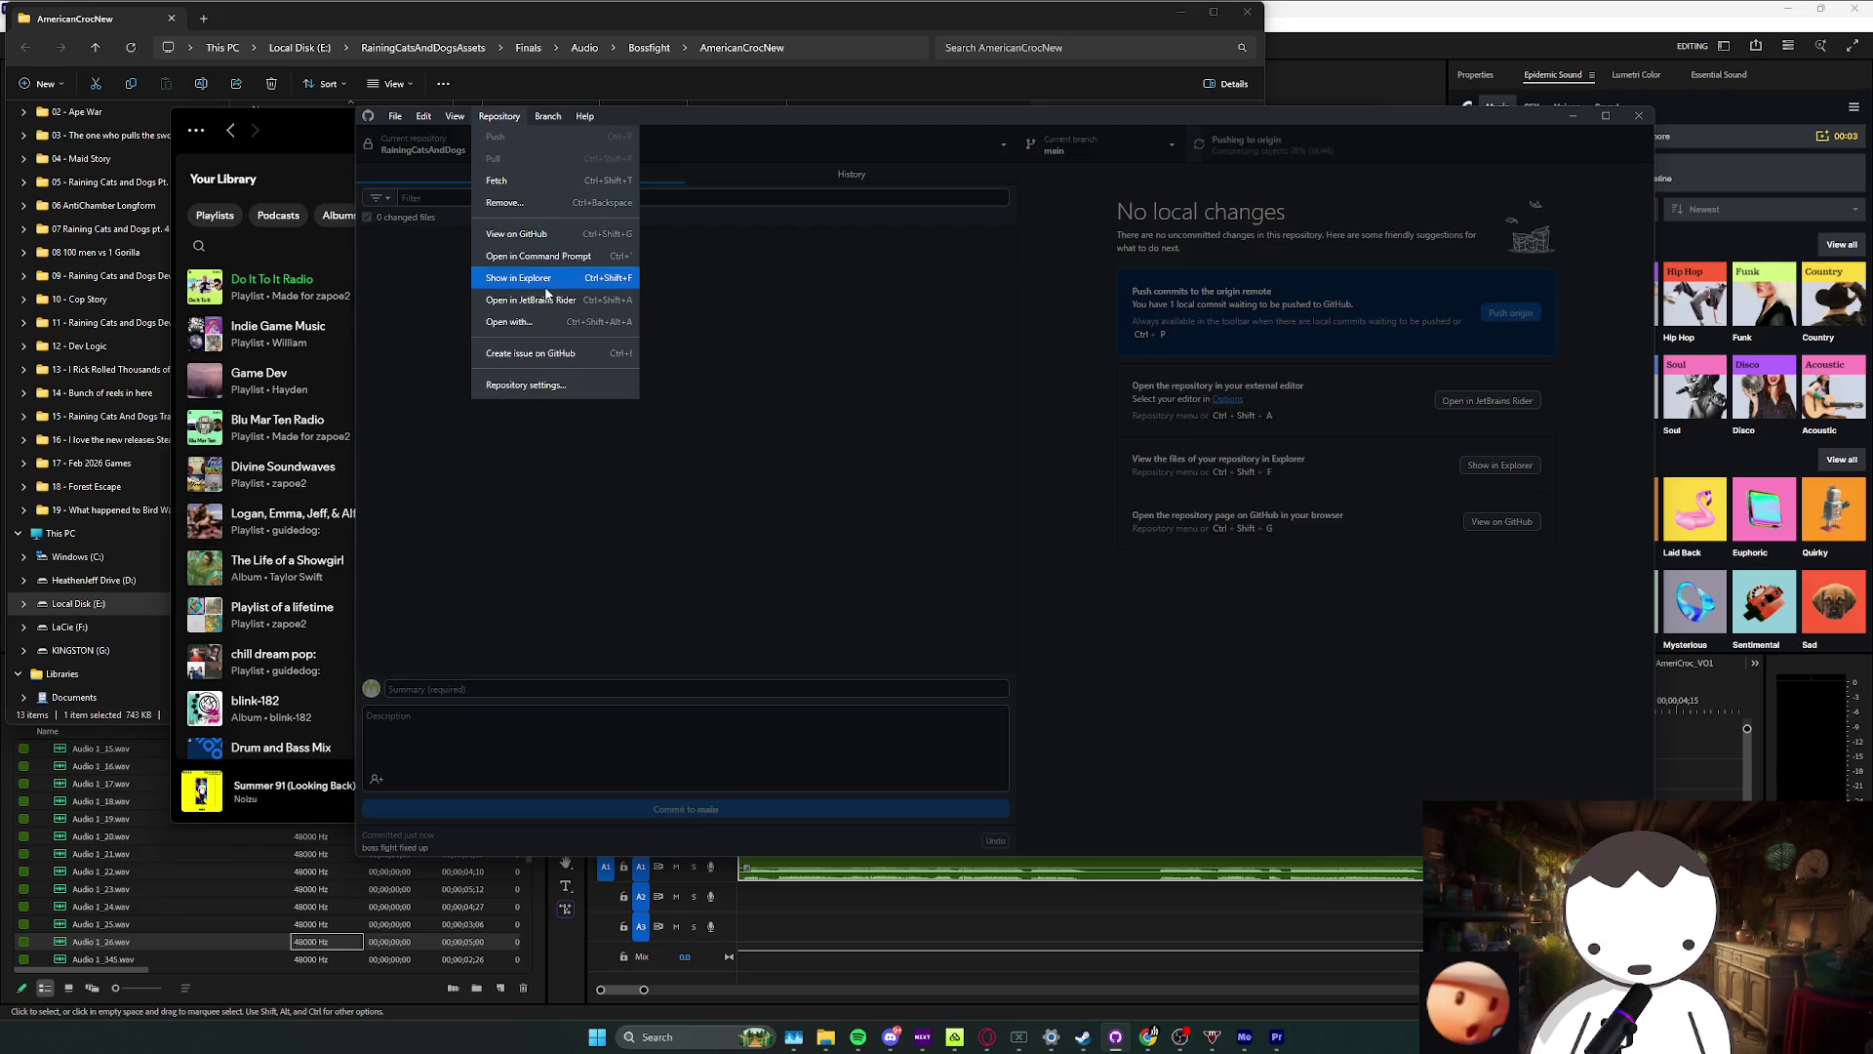
pyautogui.click(546, 286)
# Step: In the RainingCatsAndDogs project folder, delete the Binaries and Intermediate folders
pyautogui.doubleClick(388, 218)
pyautogui.doubleClick(376, 334)
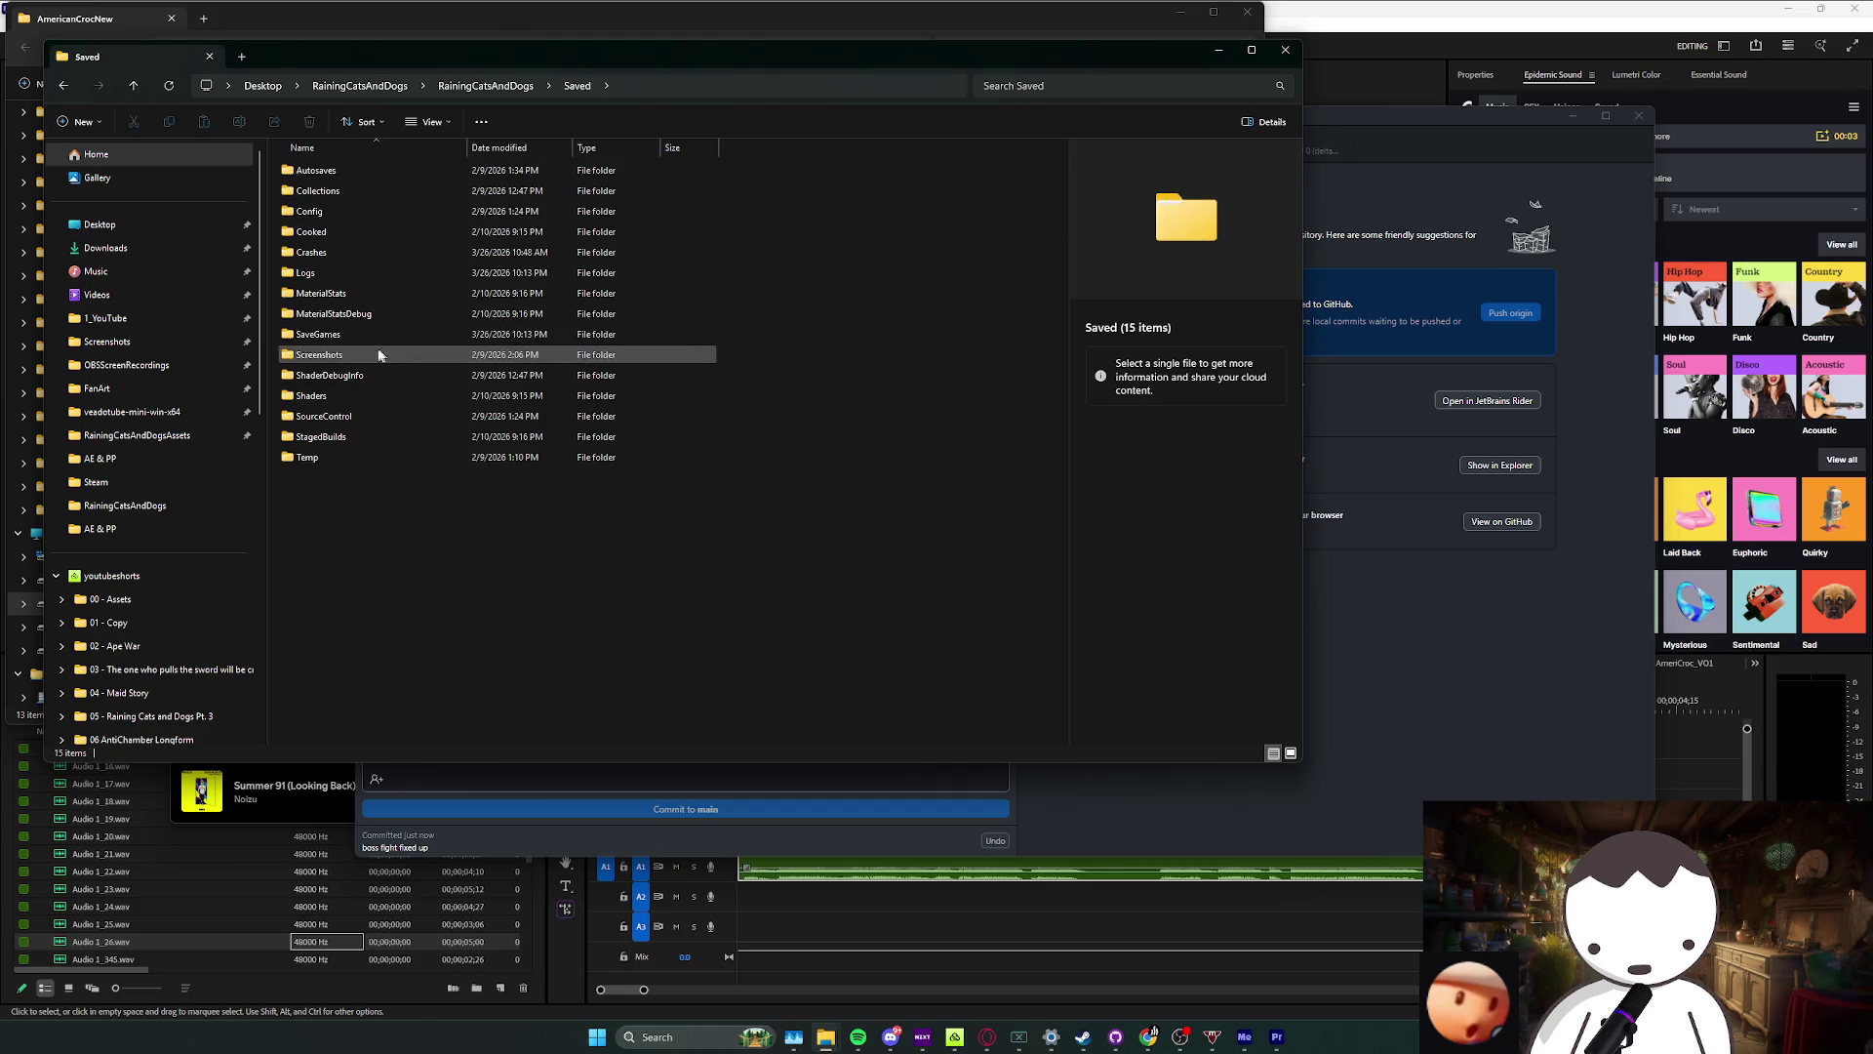
pyautogui.hotkey('alt', 'Left')
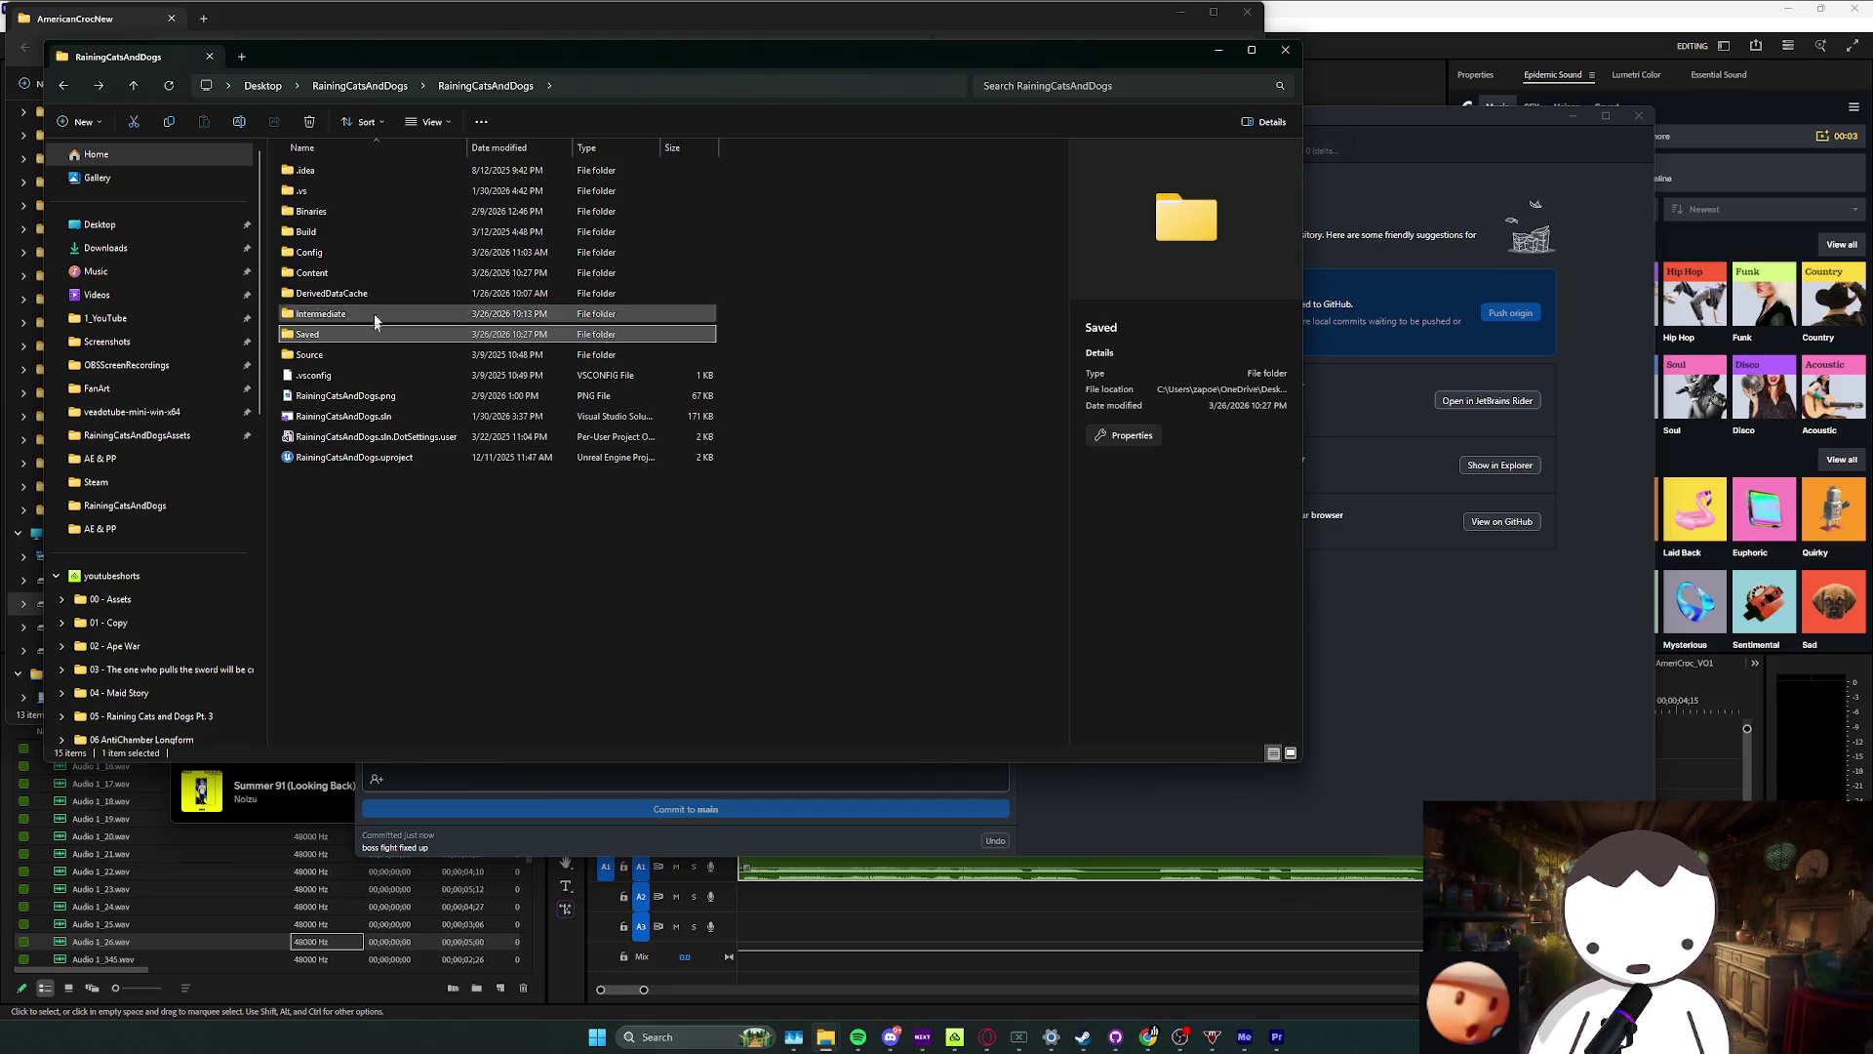
pyautogui.click(354, 213)
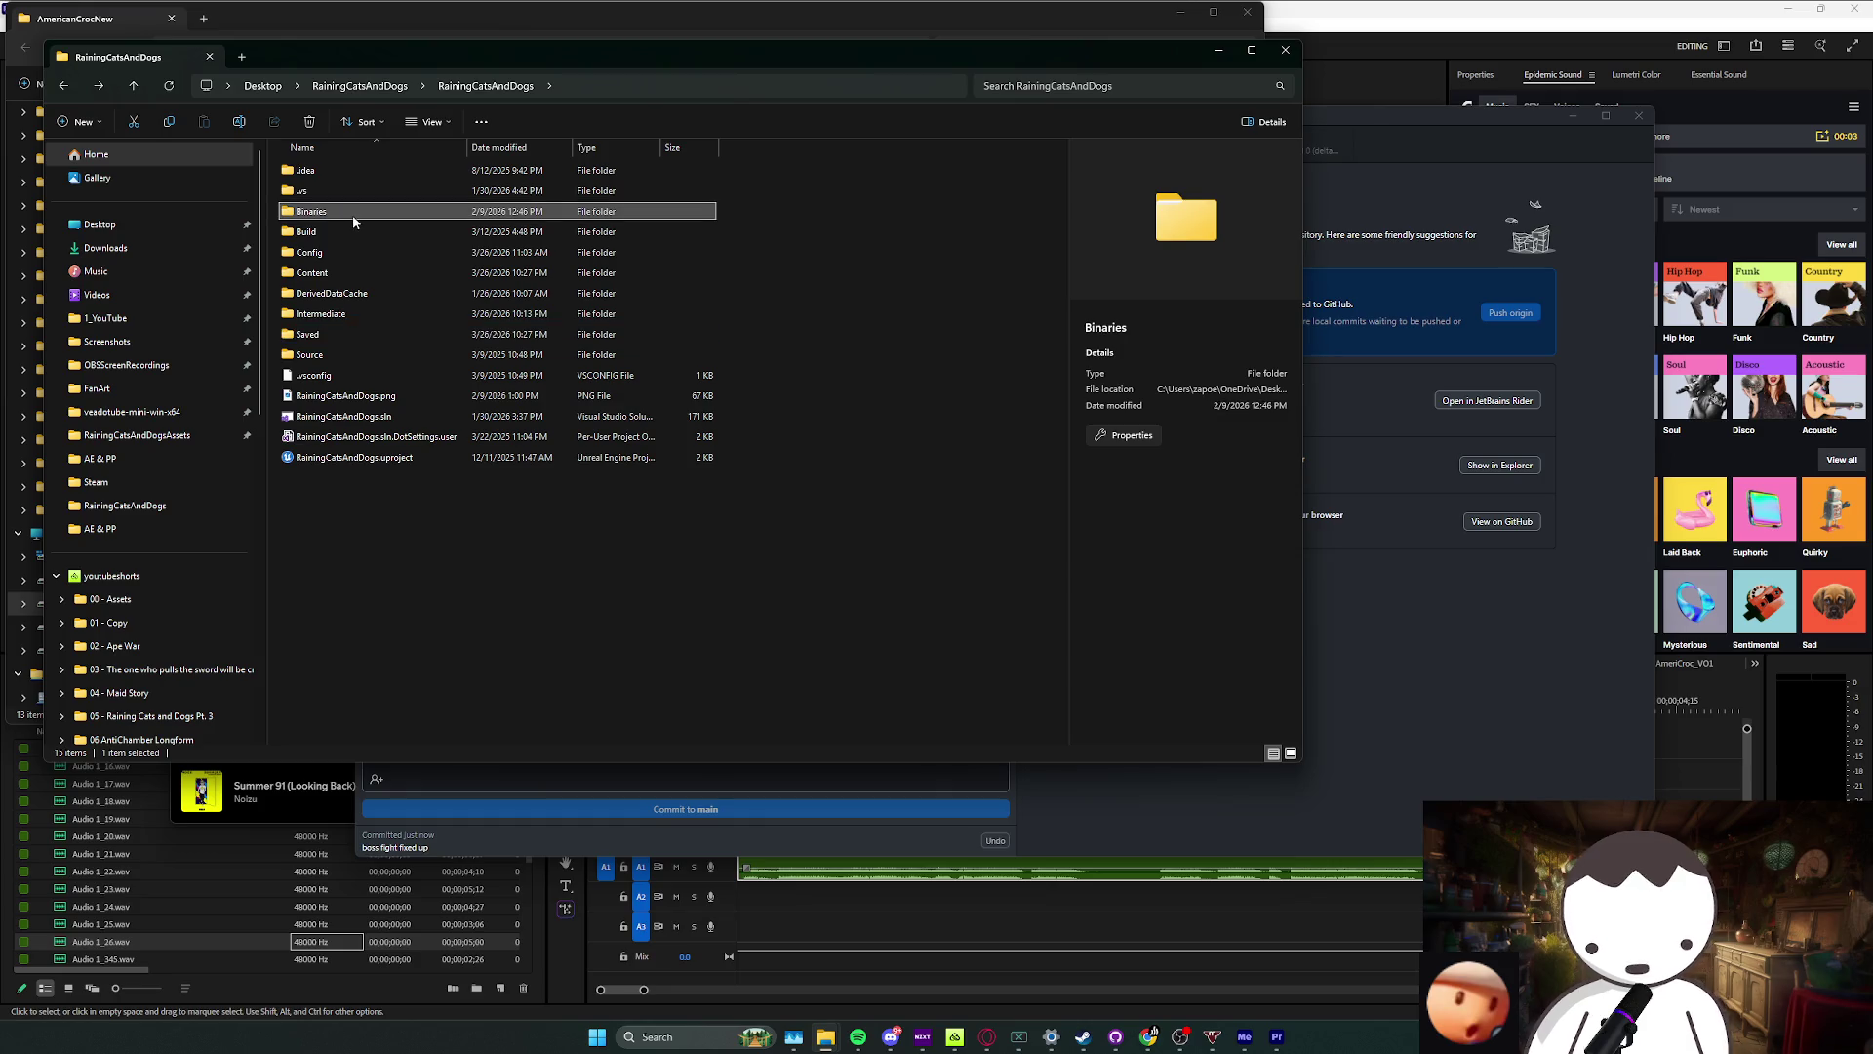
pyautogui.press('Delete')
pyautogui.click(349, 294)
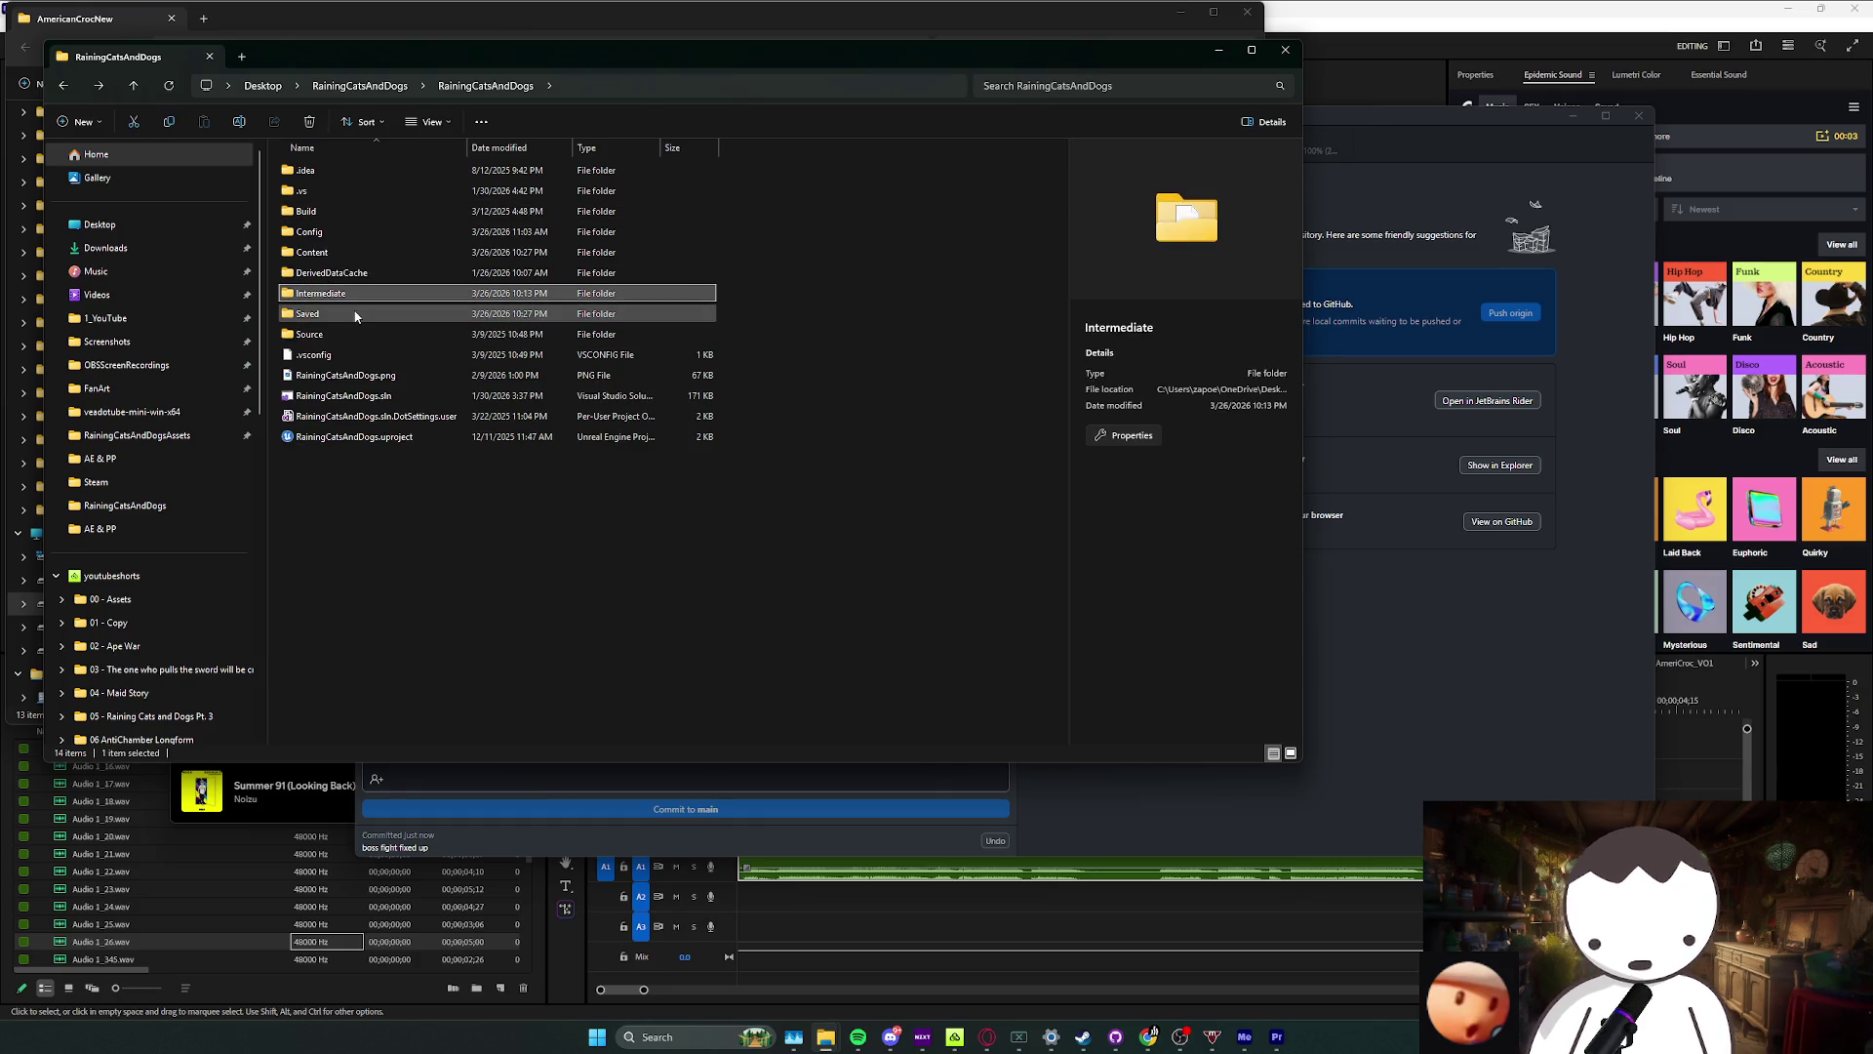
pyautogui.press('Delete')
# Step: Delete every Saved subfolder except Config, then delete the DerivedDataCache folder
pyautogui.doubleClick(346, 297)
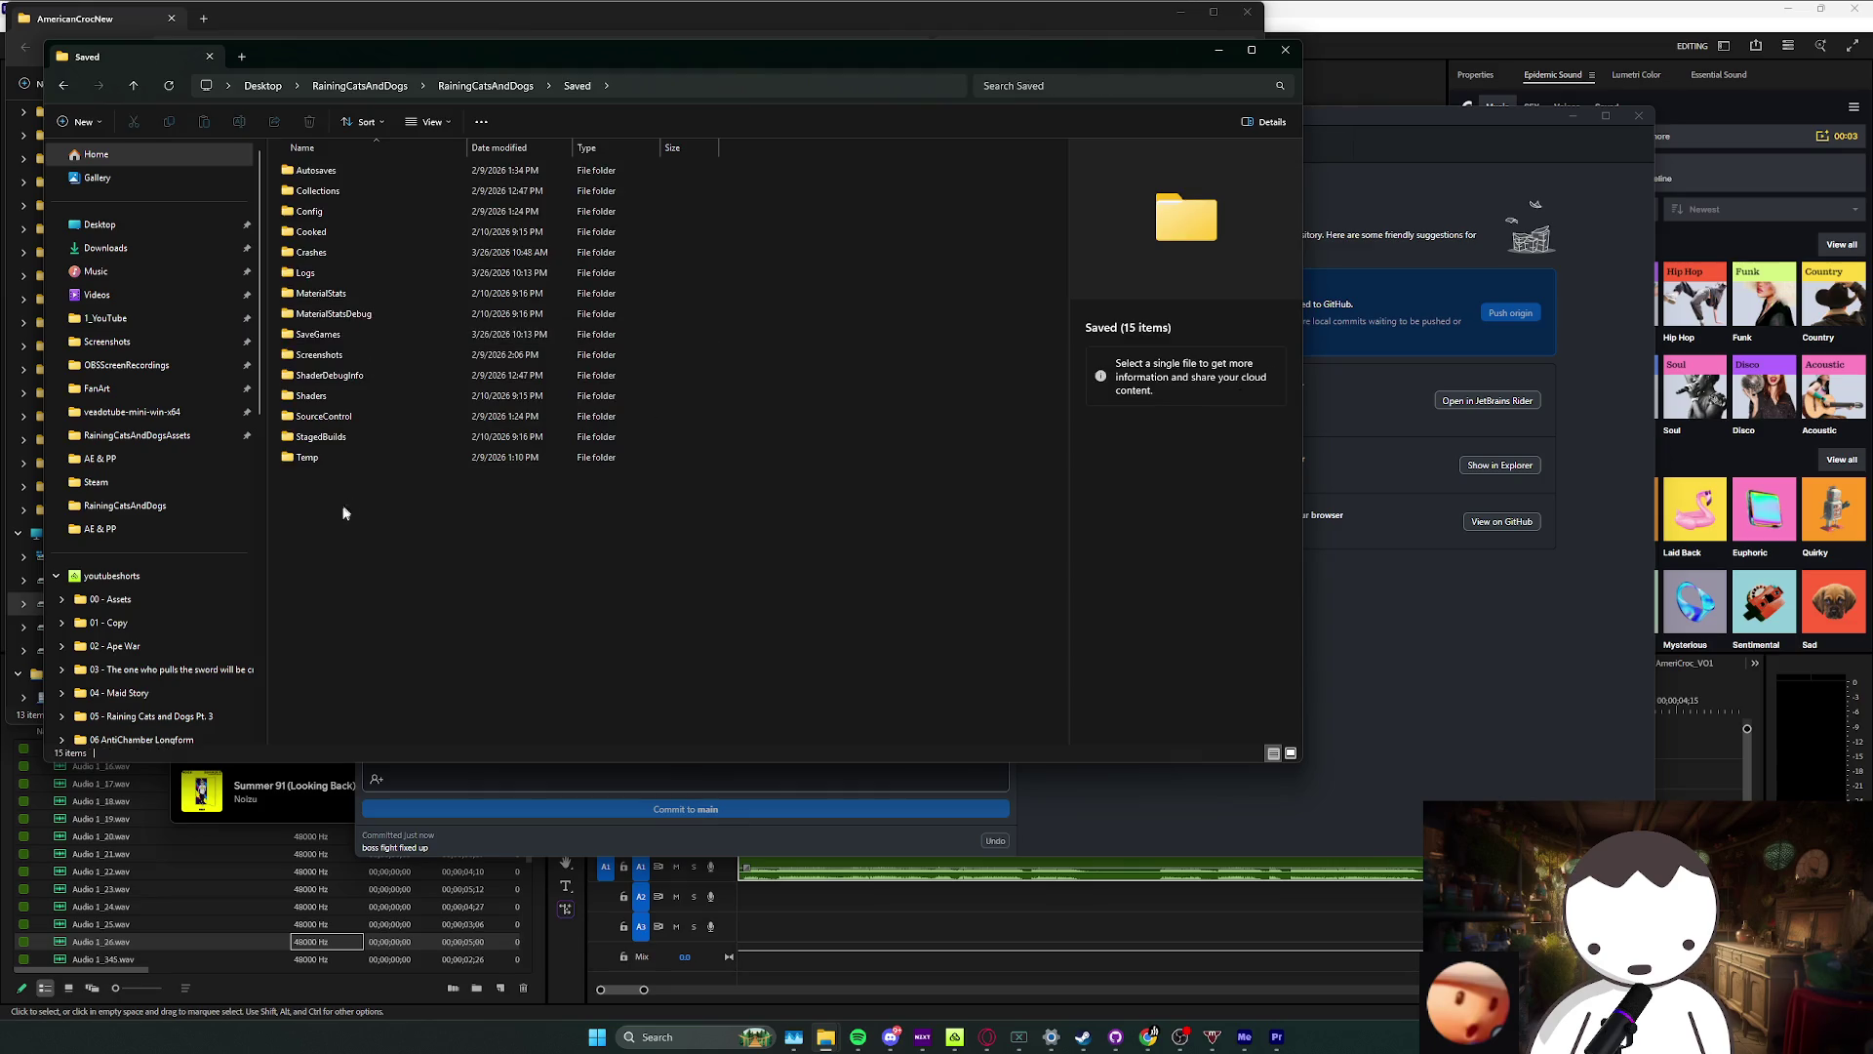
pyautogui.hotkey('ctrl', 'a')
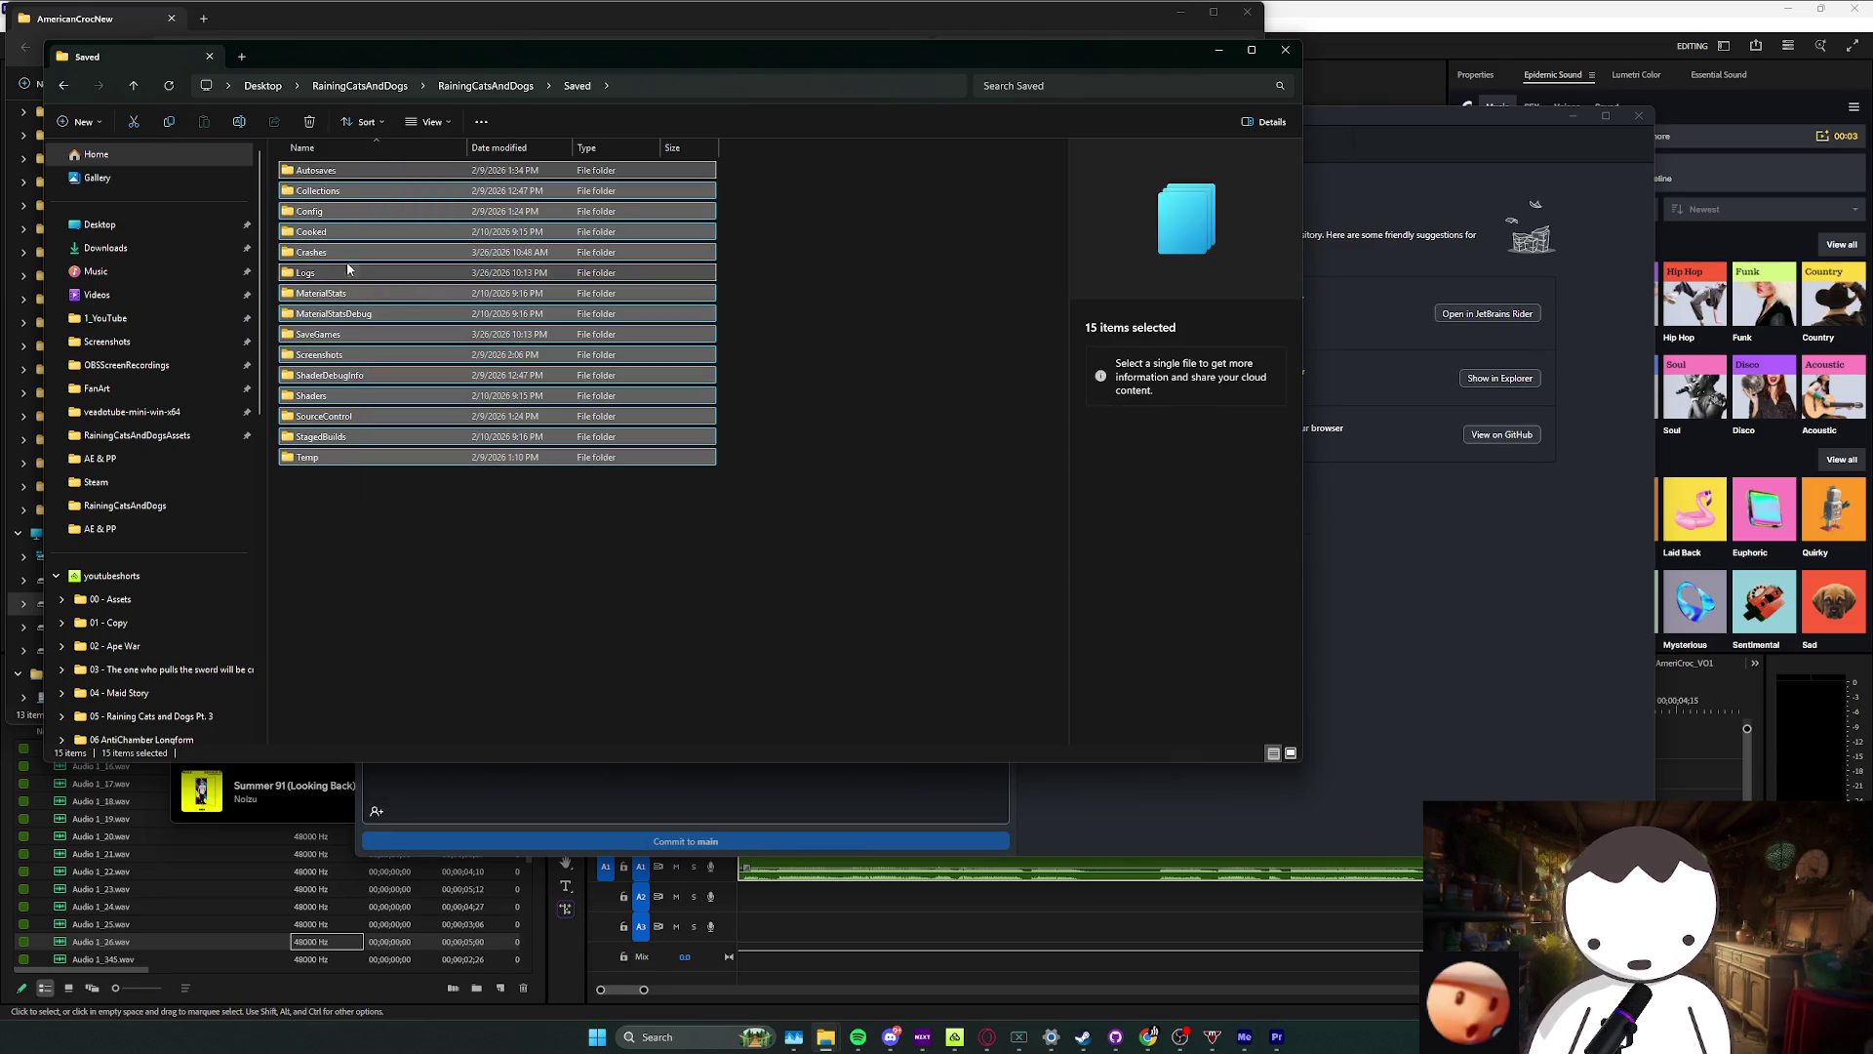
pyautogui.keyDown('ctrl'); pyautogui.click(346, 211); pyautogui.keyUp('ctrl')
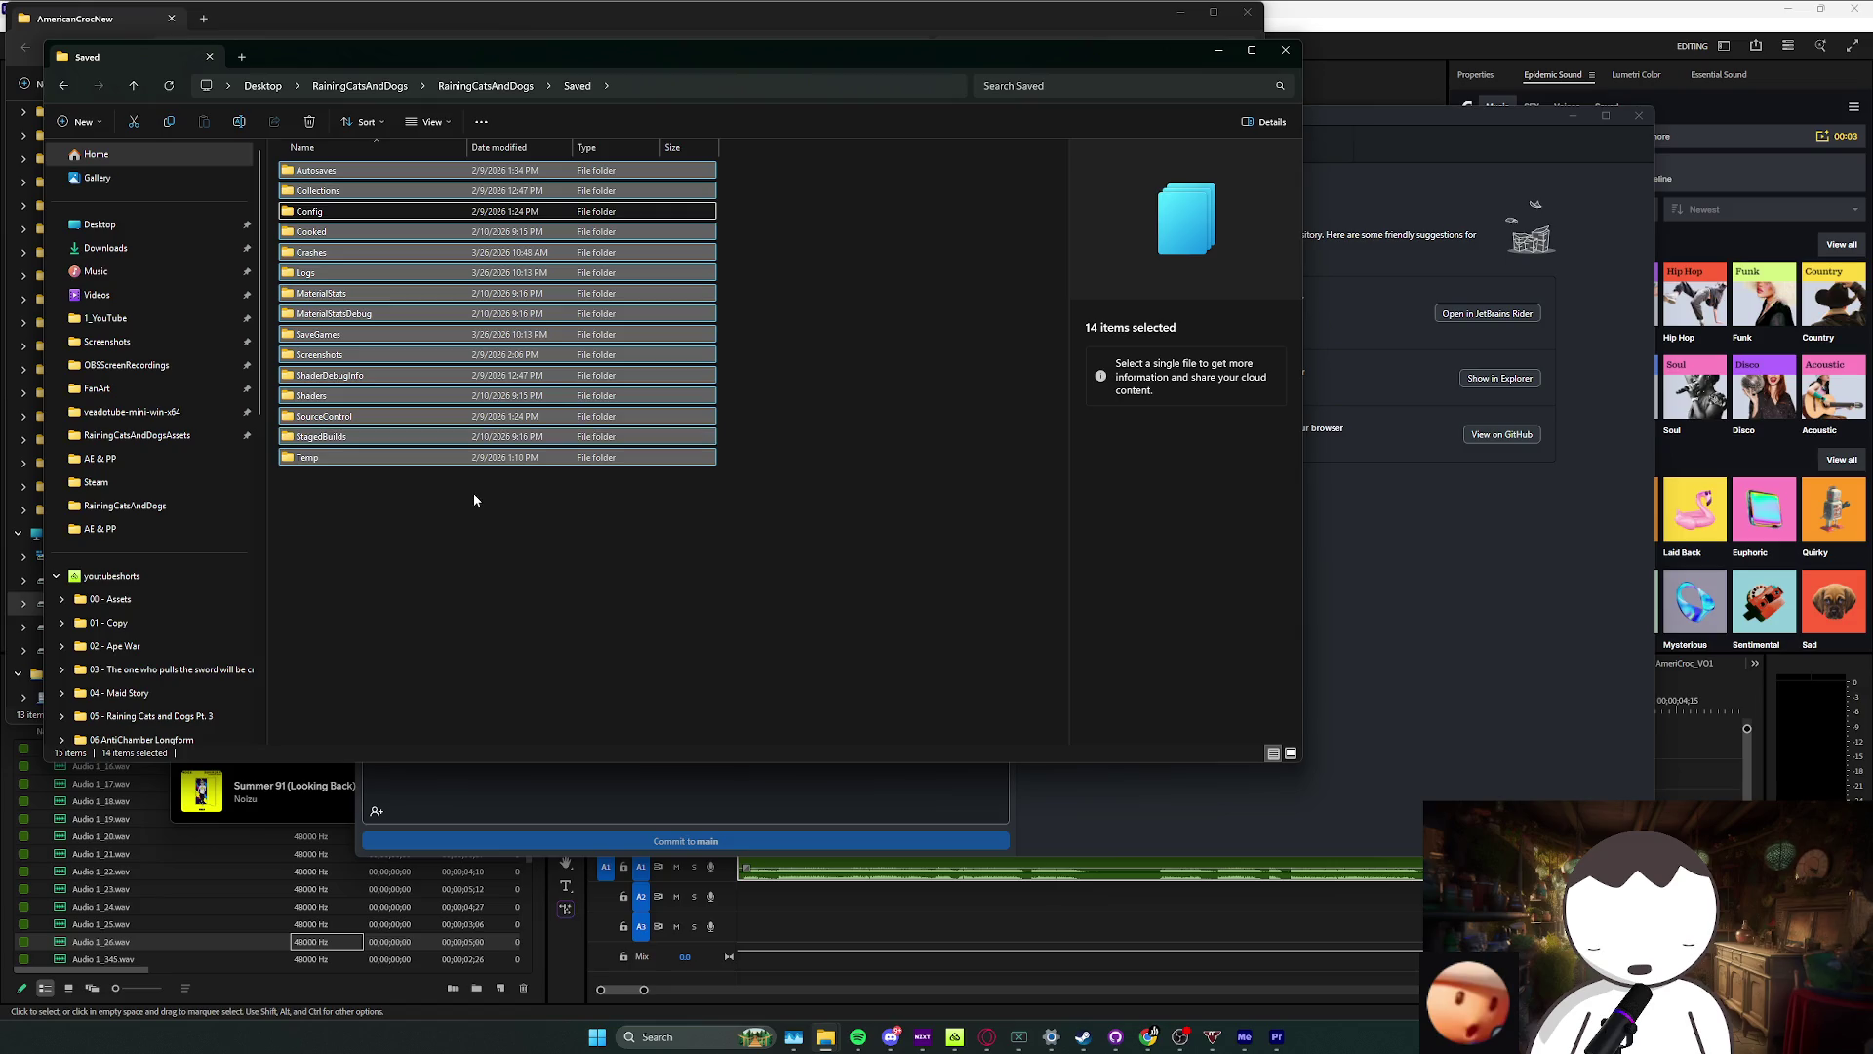
pyautogui.press('Delete')
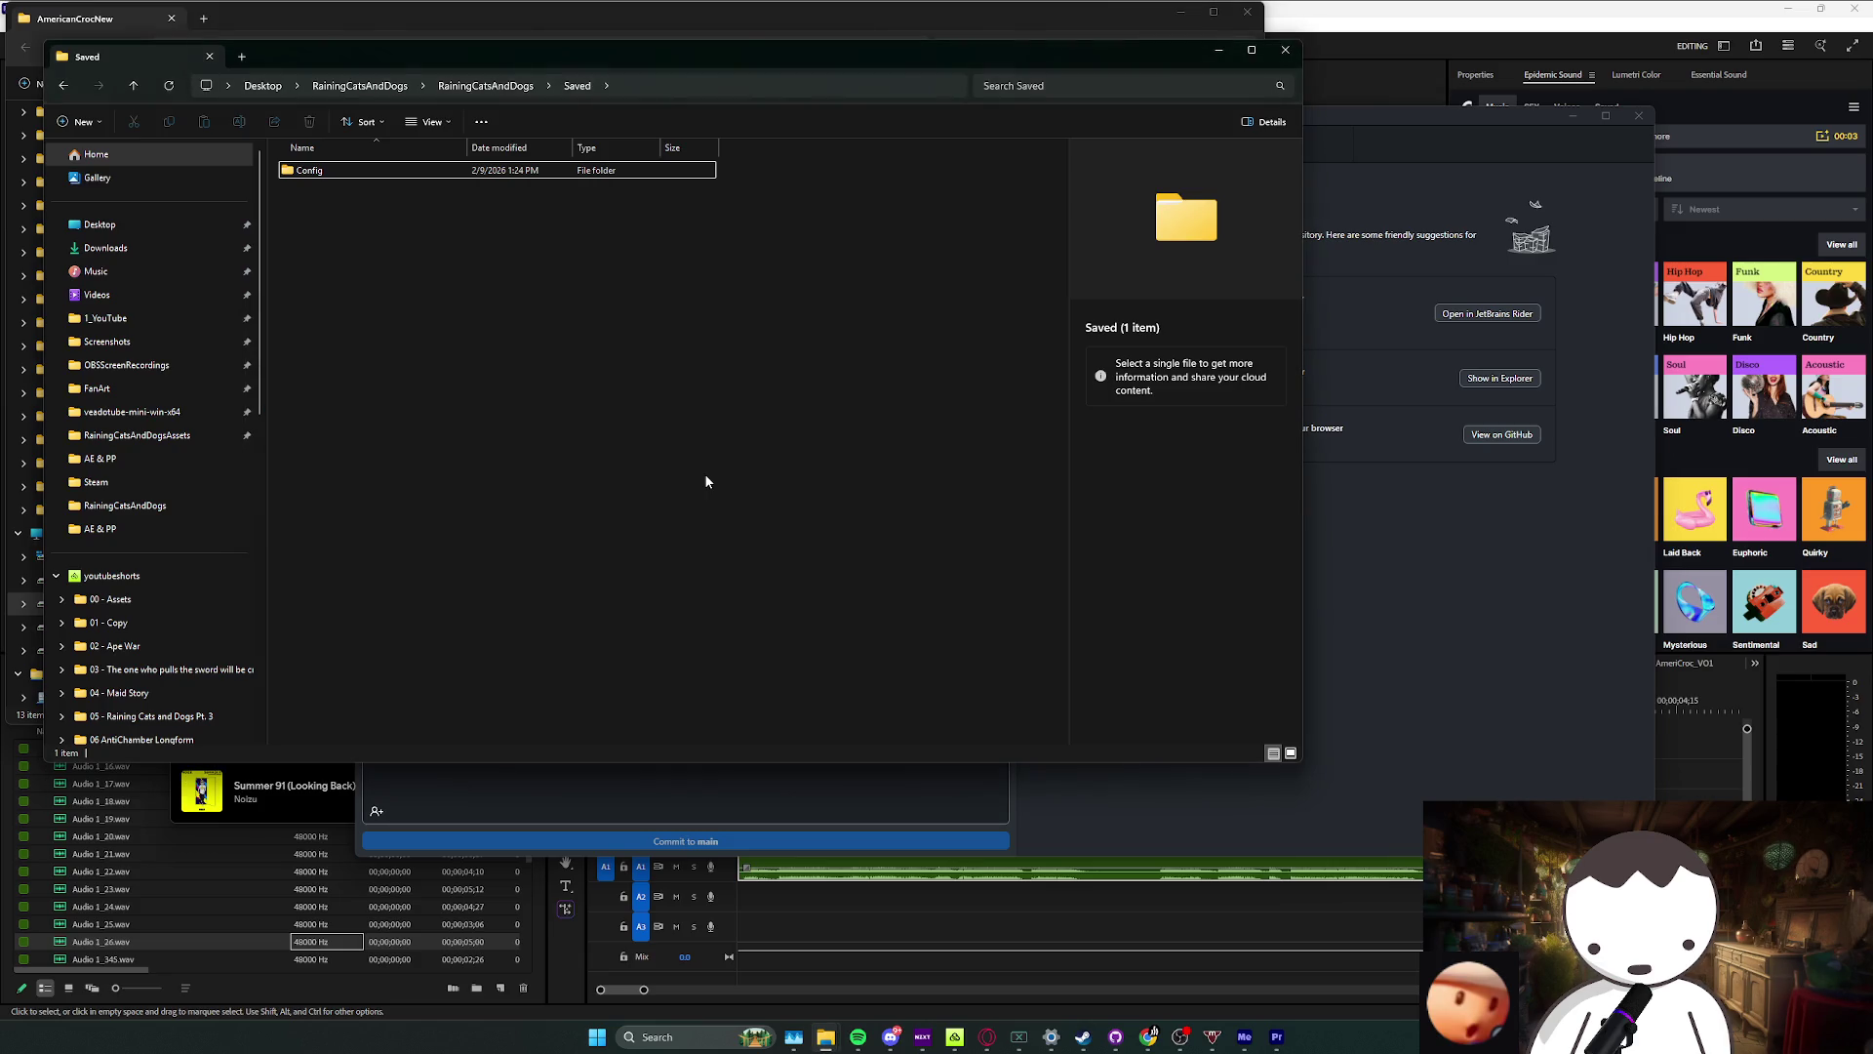
pyautogui.hotkey('alt', 'Up')
pyautogui.click(444, 273)
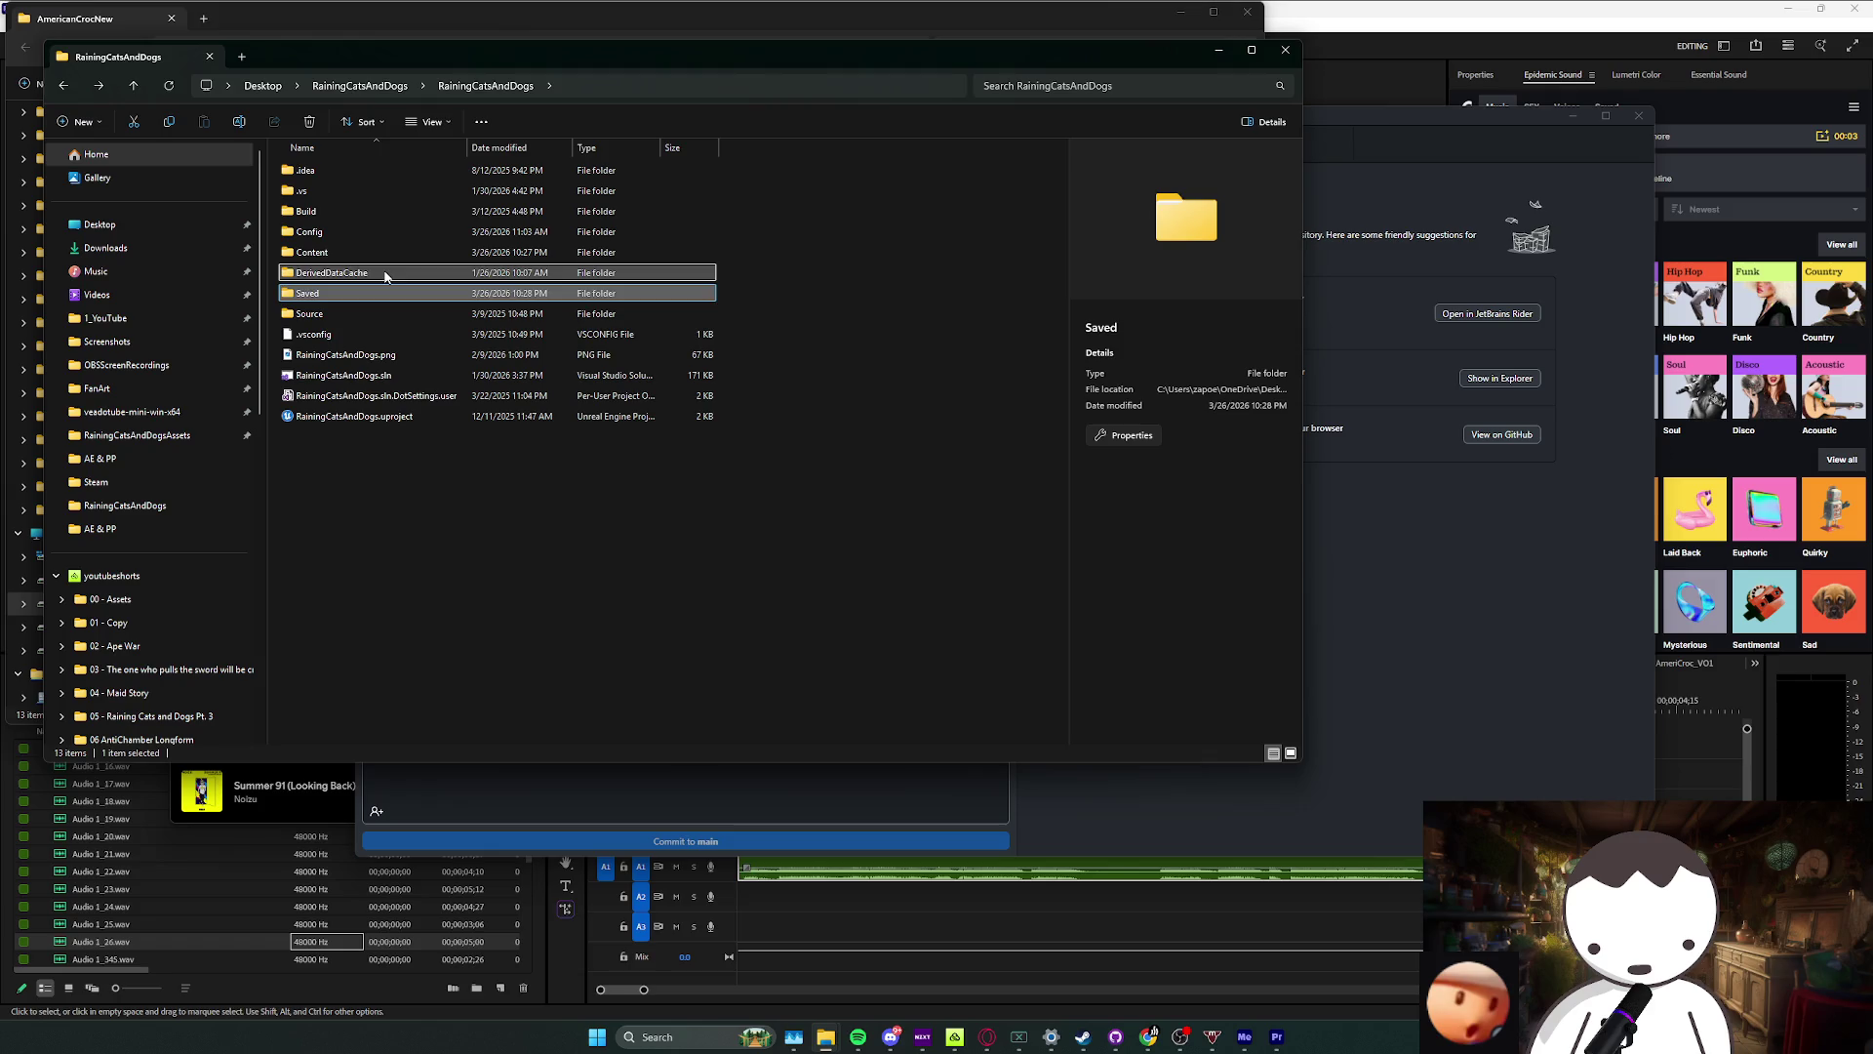
pyautogui.press('Delete')
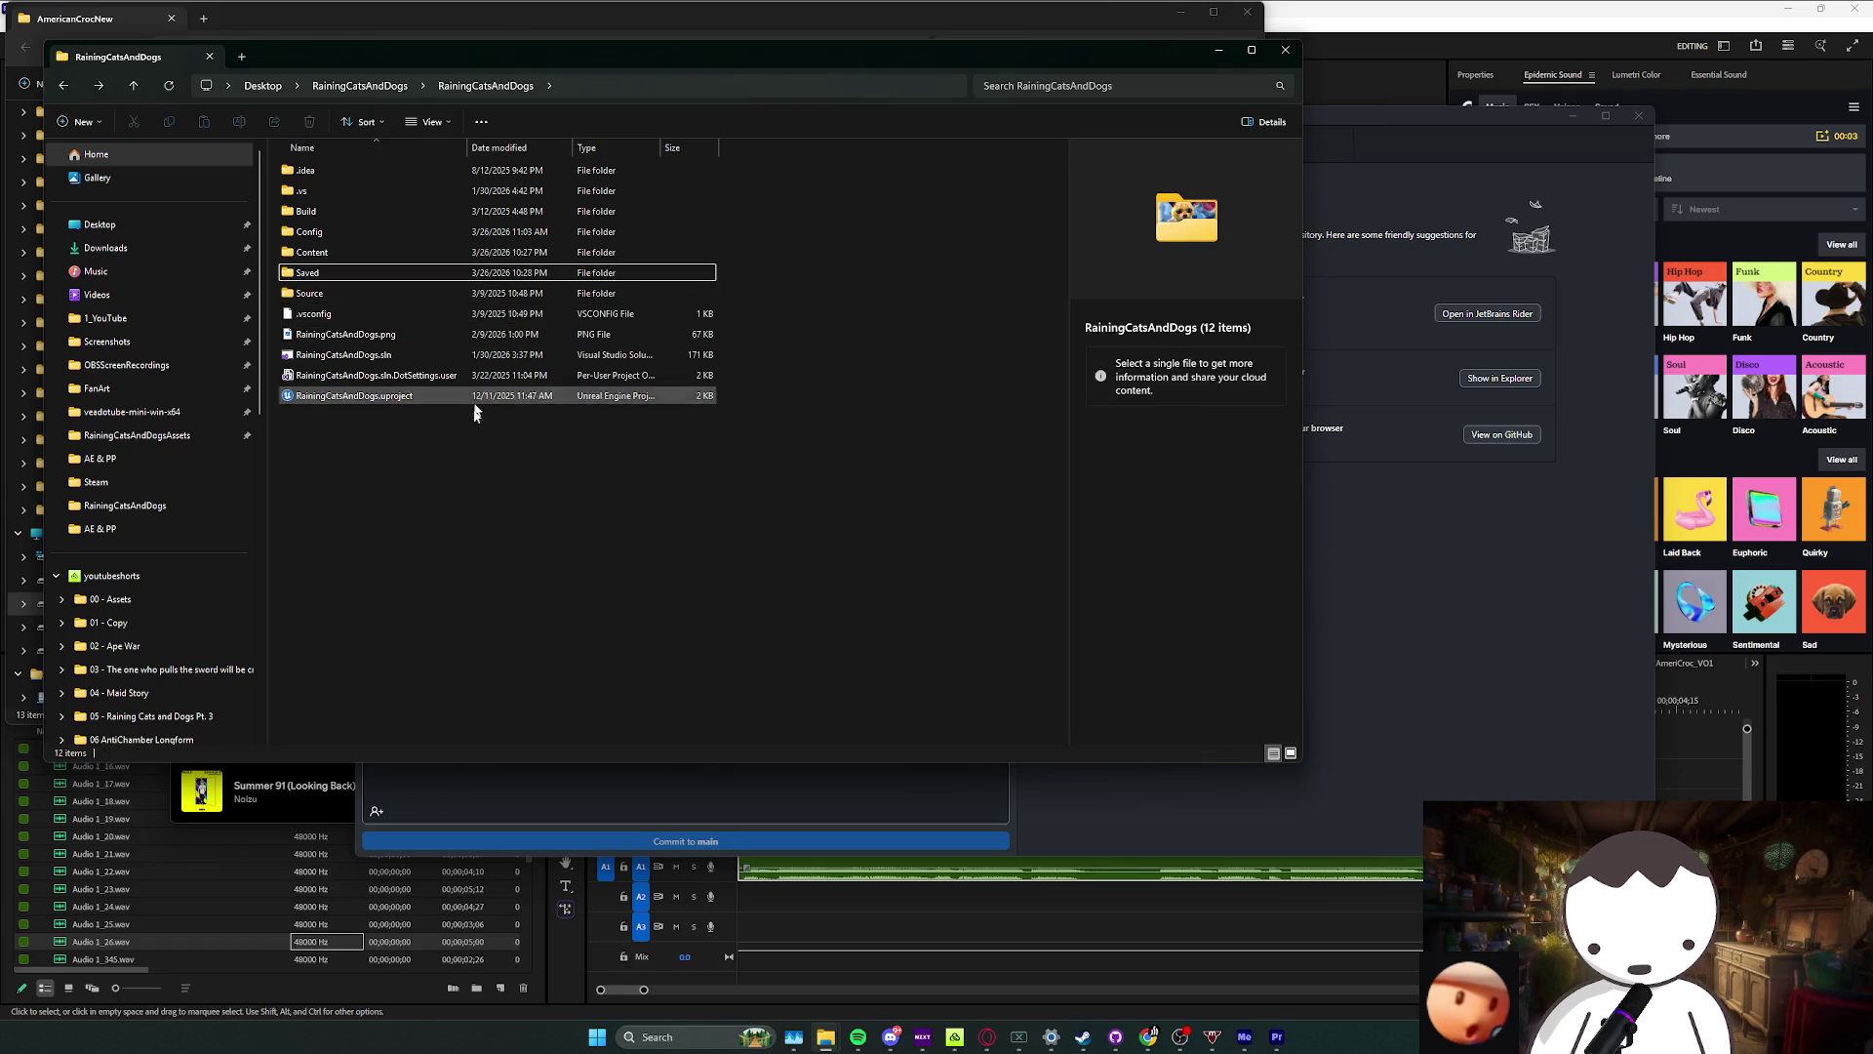
# Step: Launch RainingCatsAndDogs.uproject and agree to rebuild the missing modules, then bring up Spotify
pyautogui.click(379, 398)
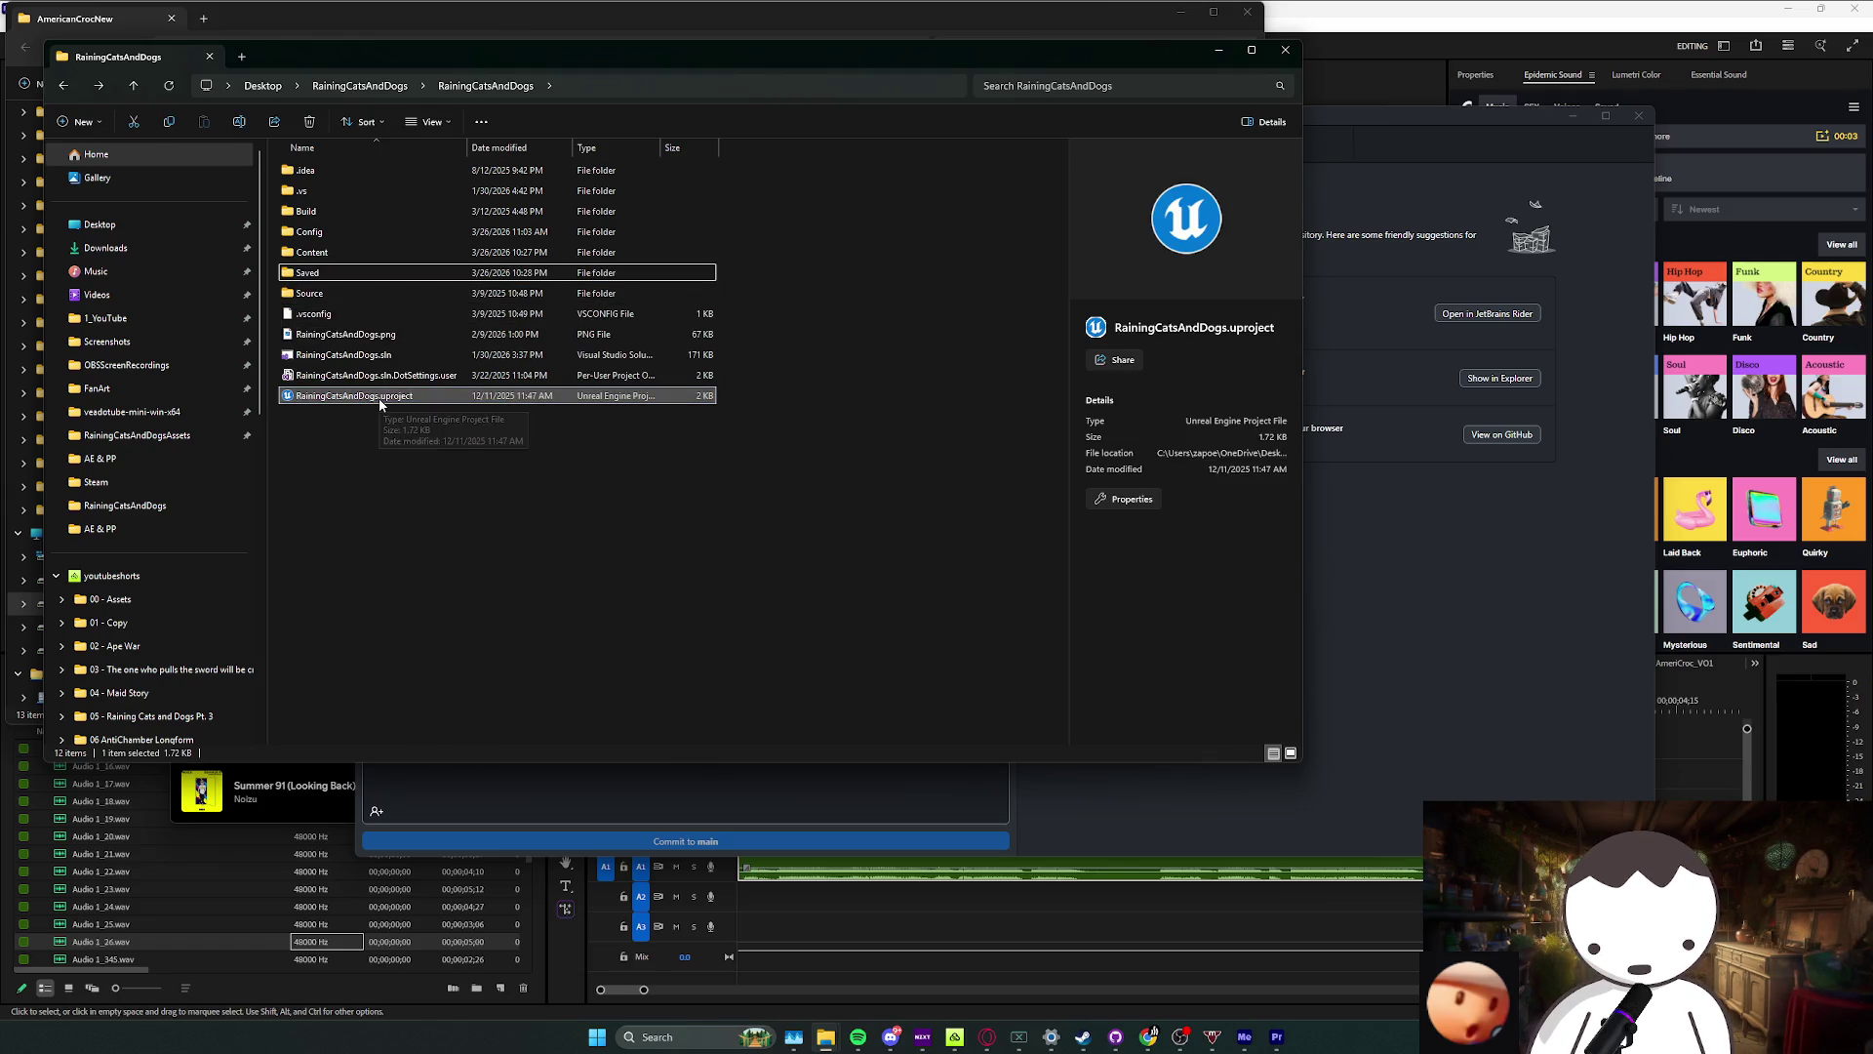
pyautogui.doubleClick(379, 403)
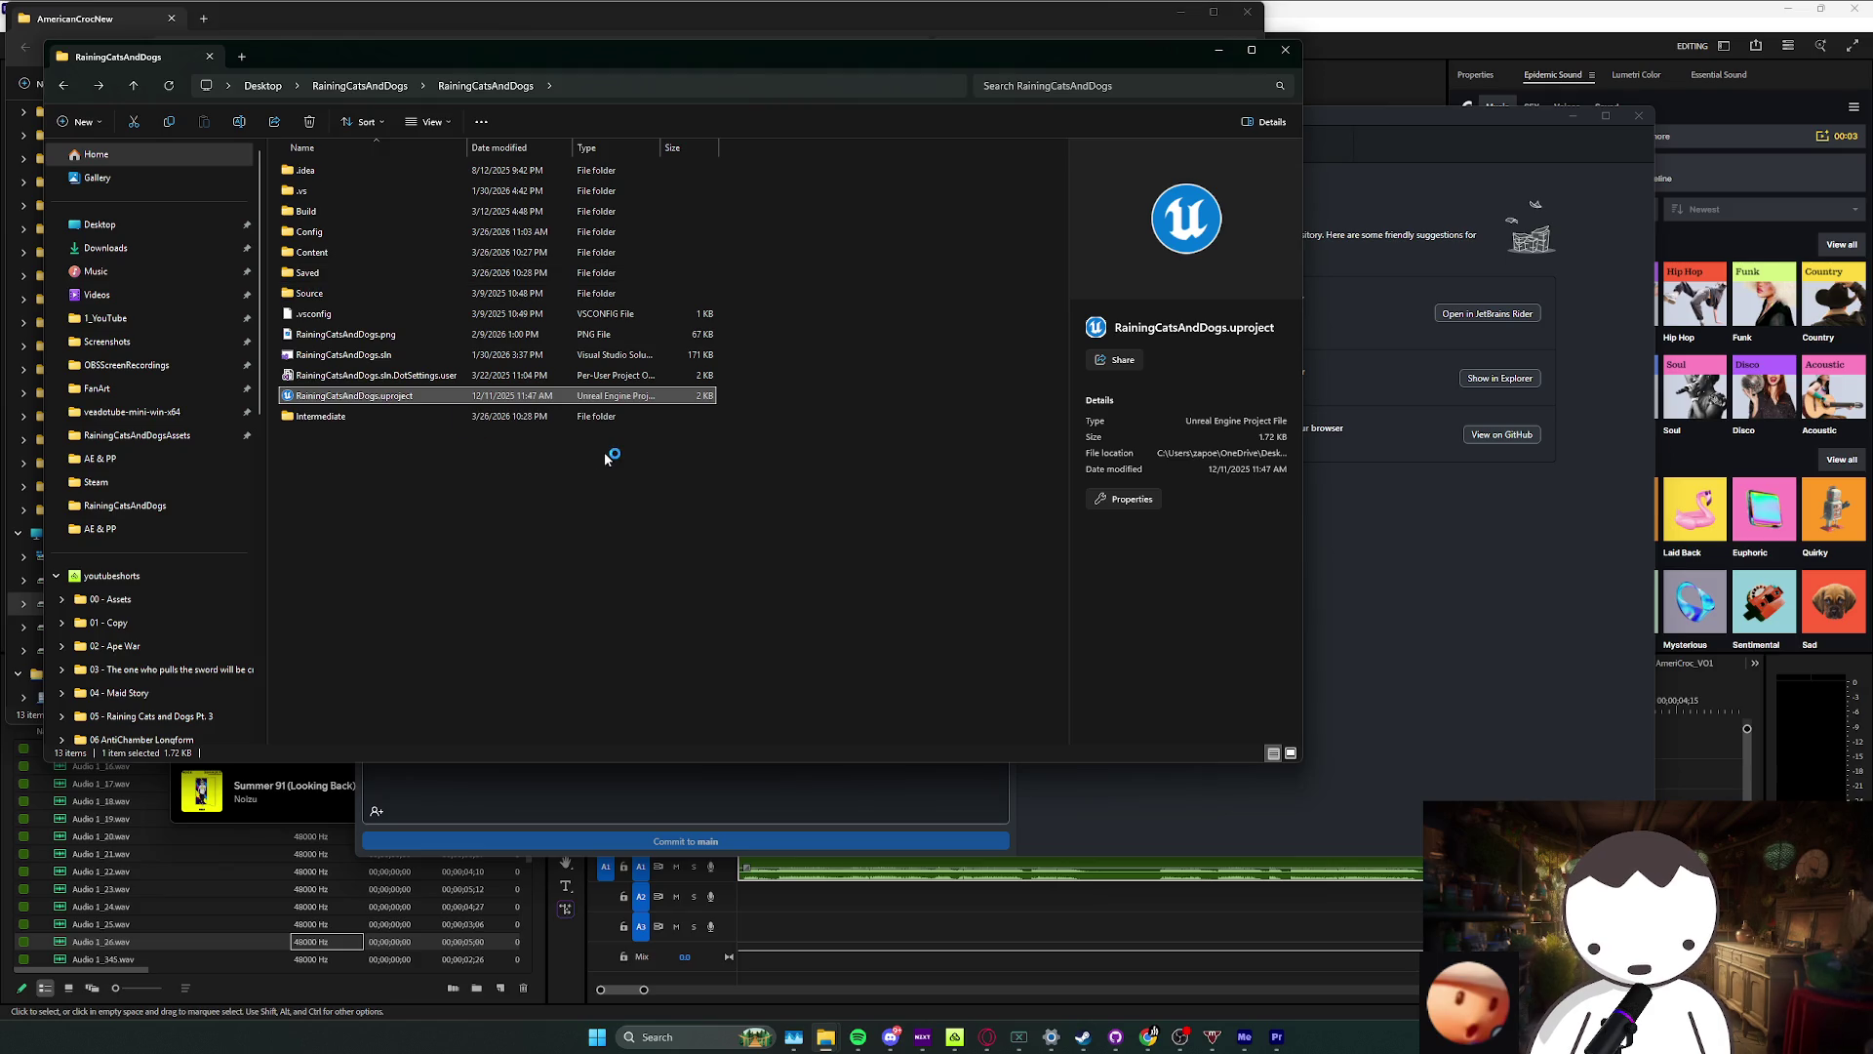
pyautogui.click(1001, 571)
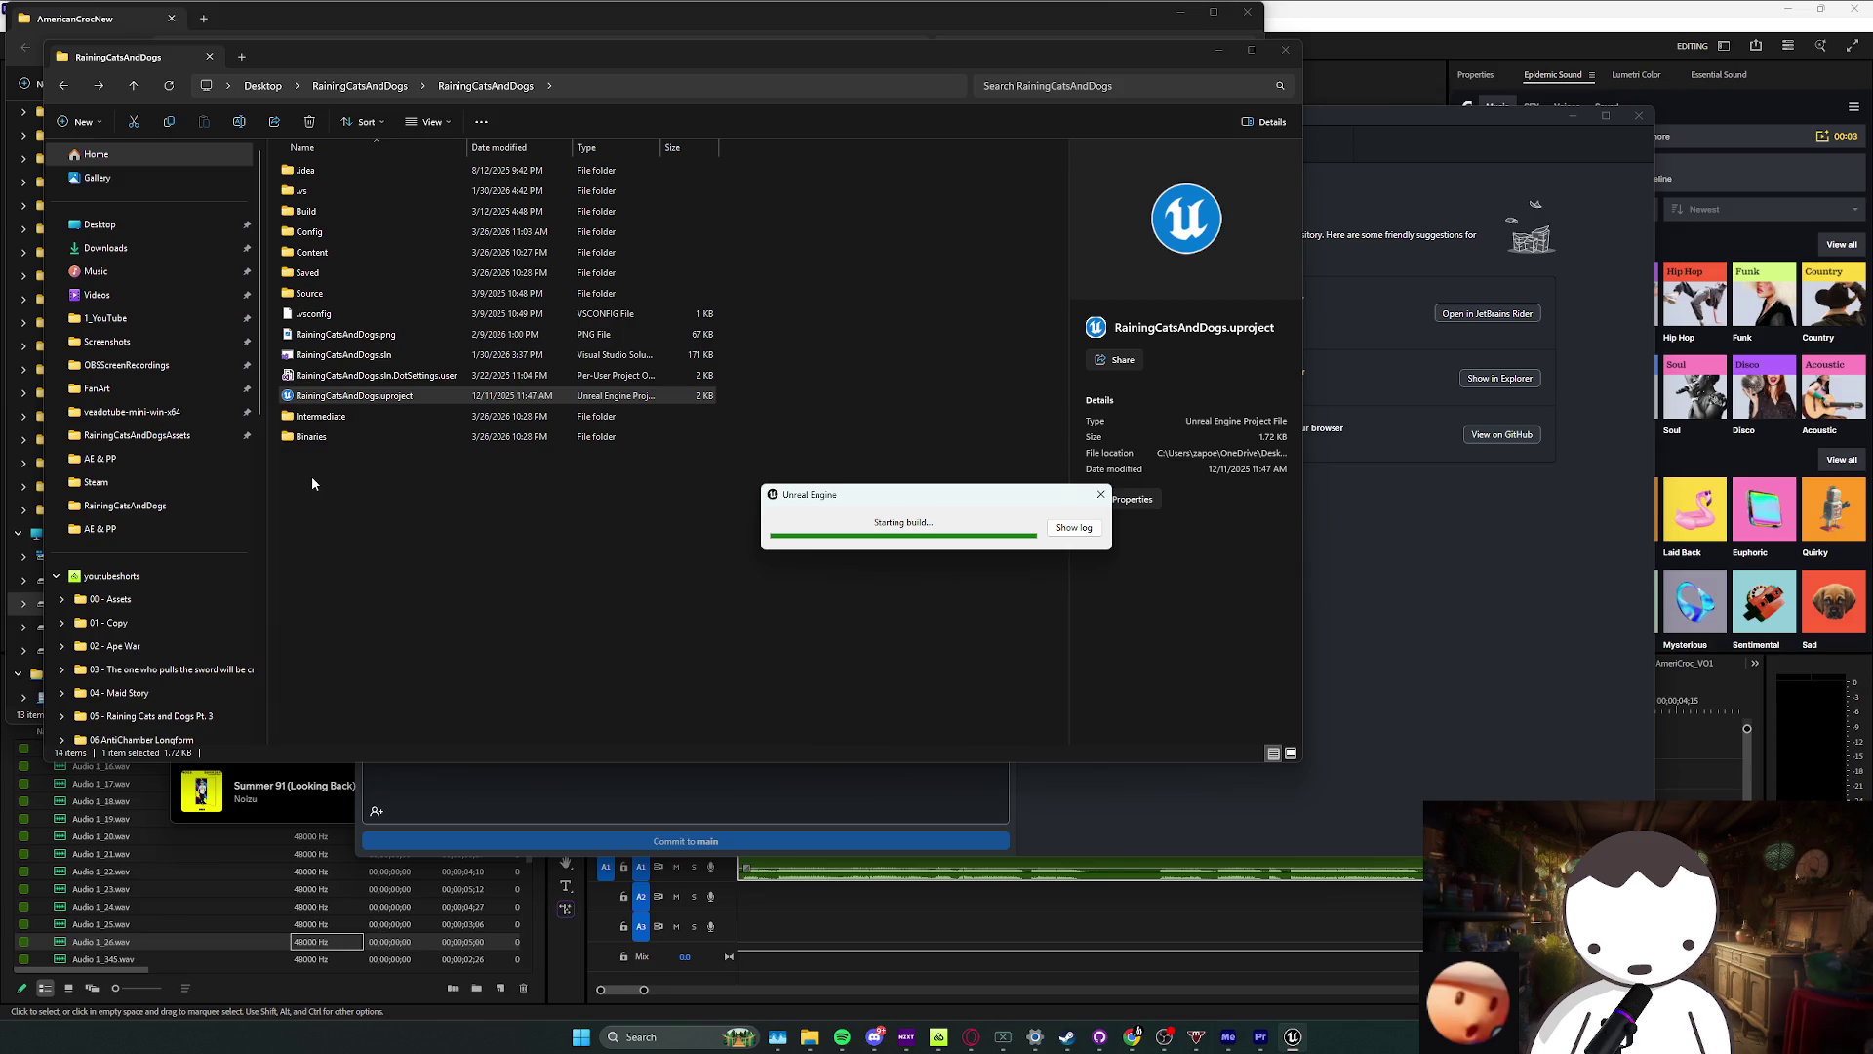
pyautogui.click(842, 1036)
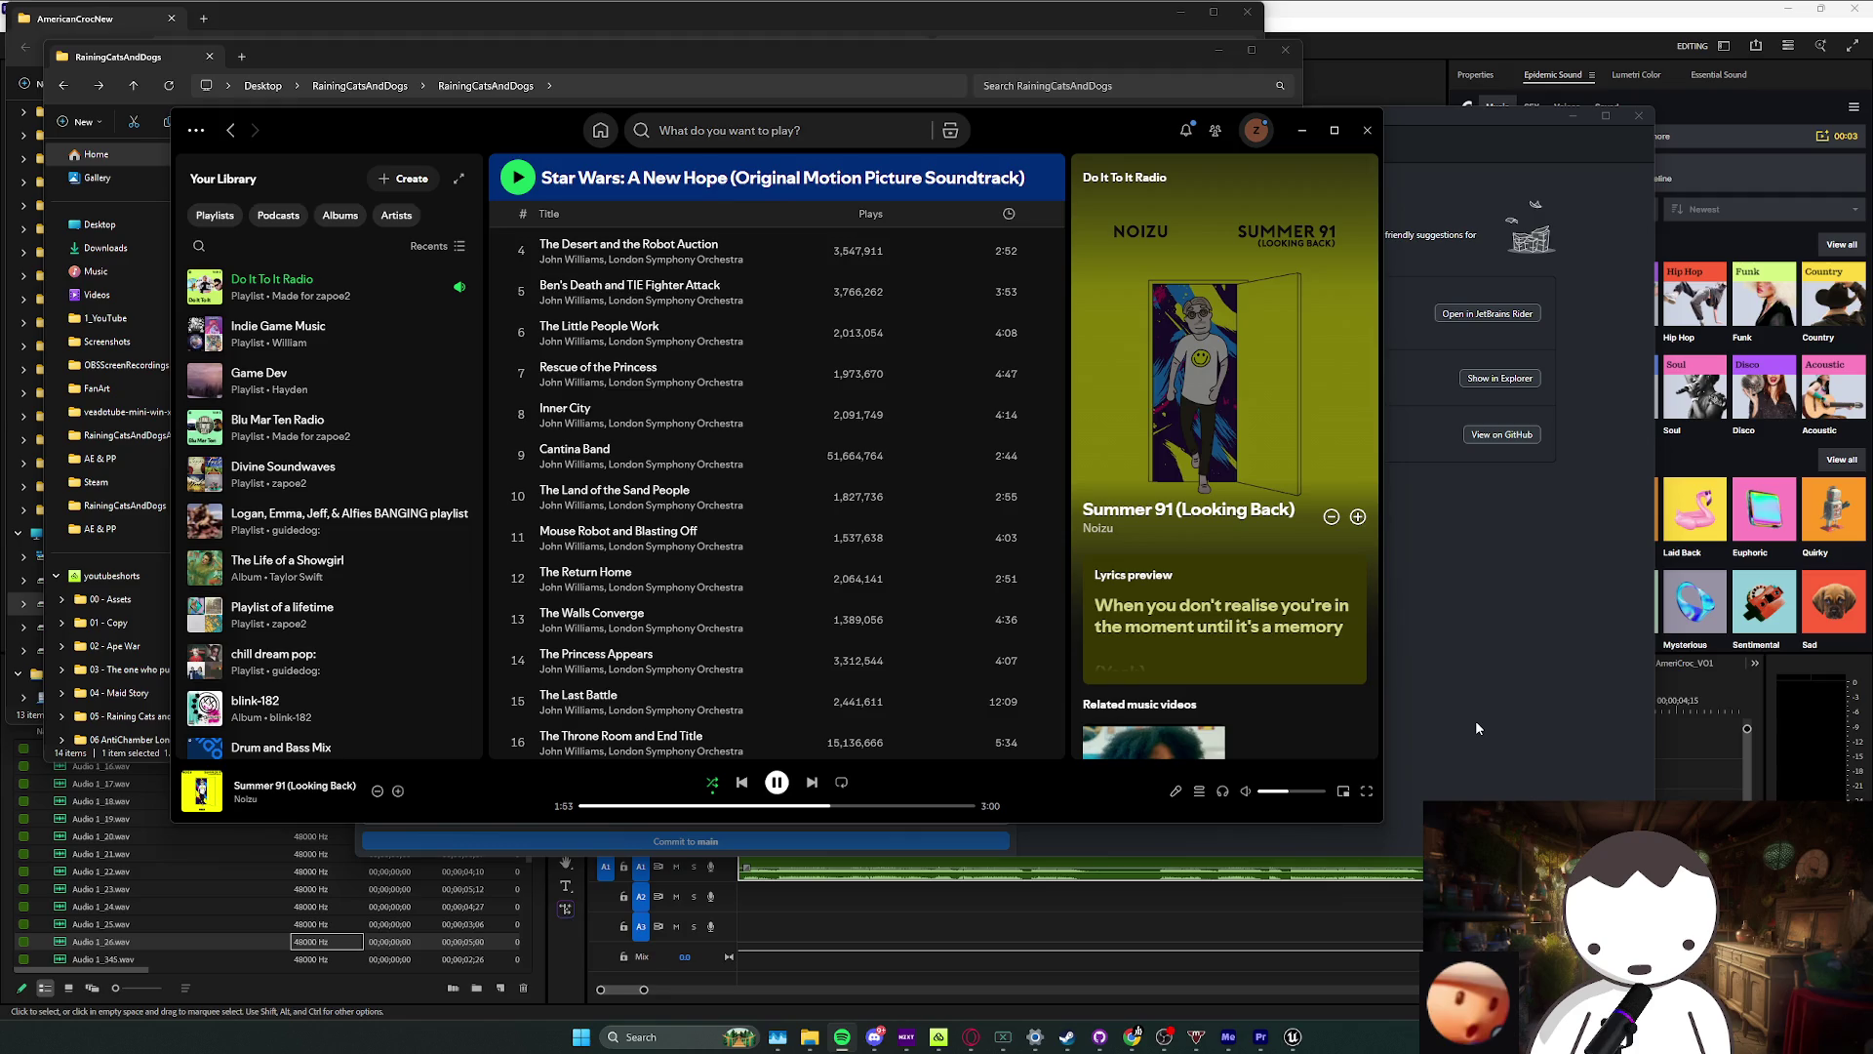
# Step: Browse the Spotify playlist, then show the top-level Content folder in Unreal's Content Browser
pyautogui.scroll(-2, 1176, 707)
pyautogui.scroll(3, 1177, 706)
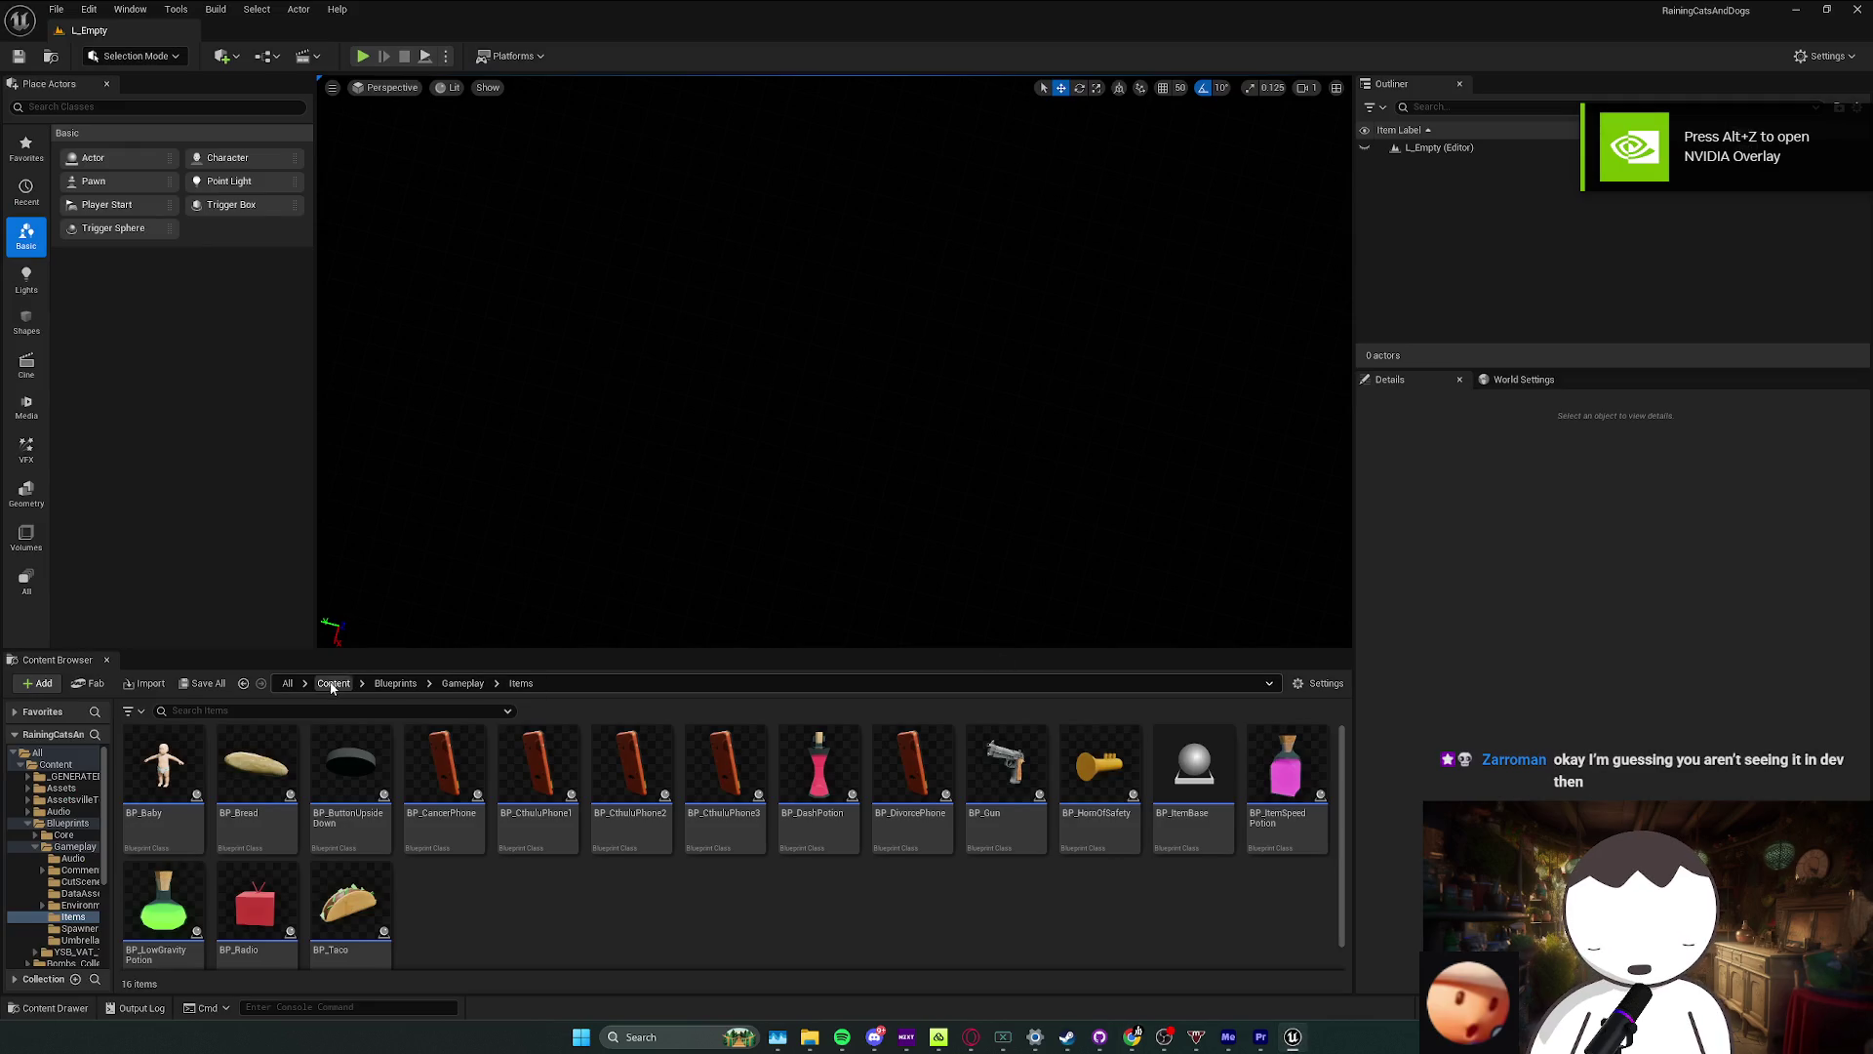
pyautogui.click(332, 683)
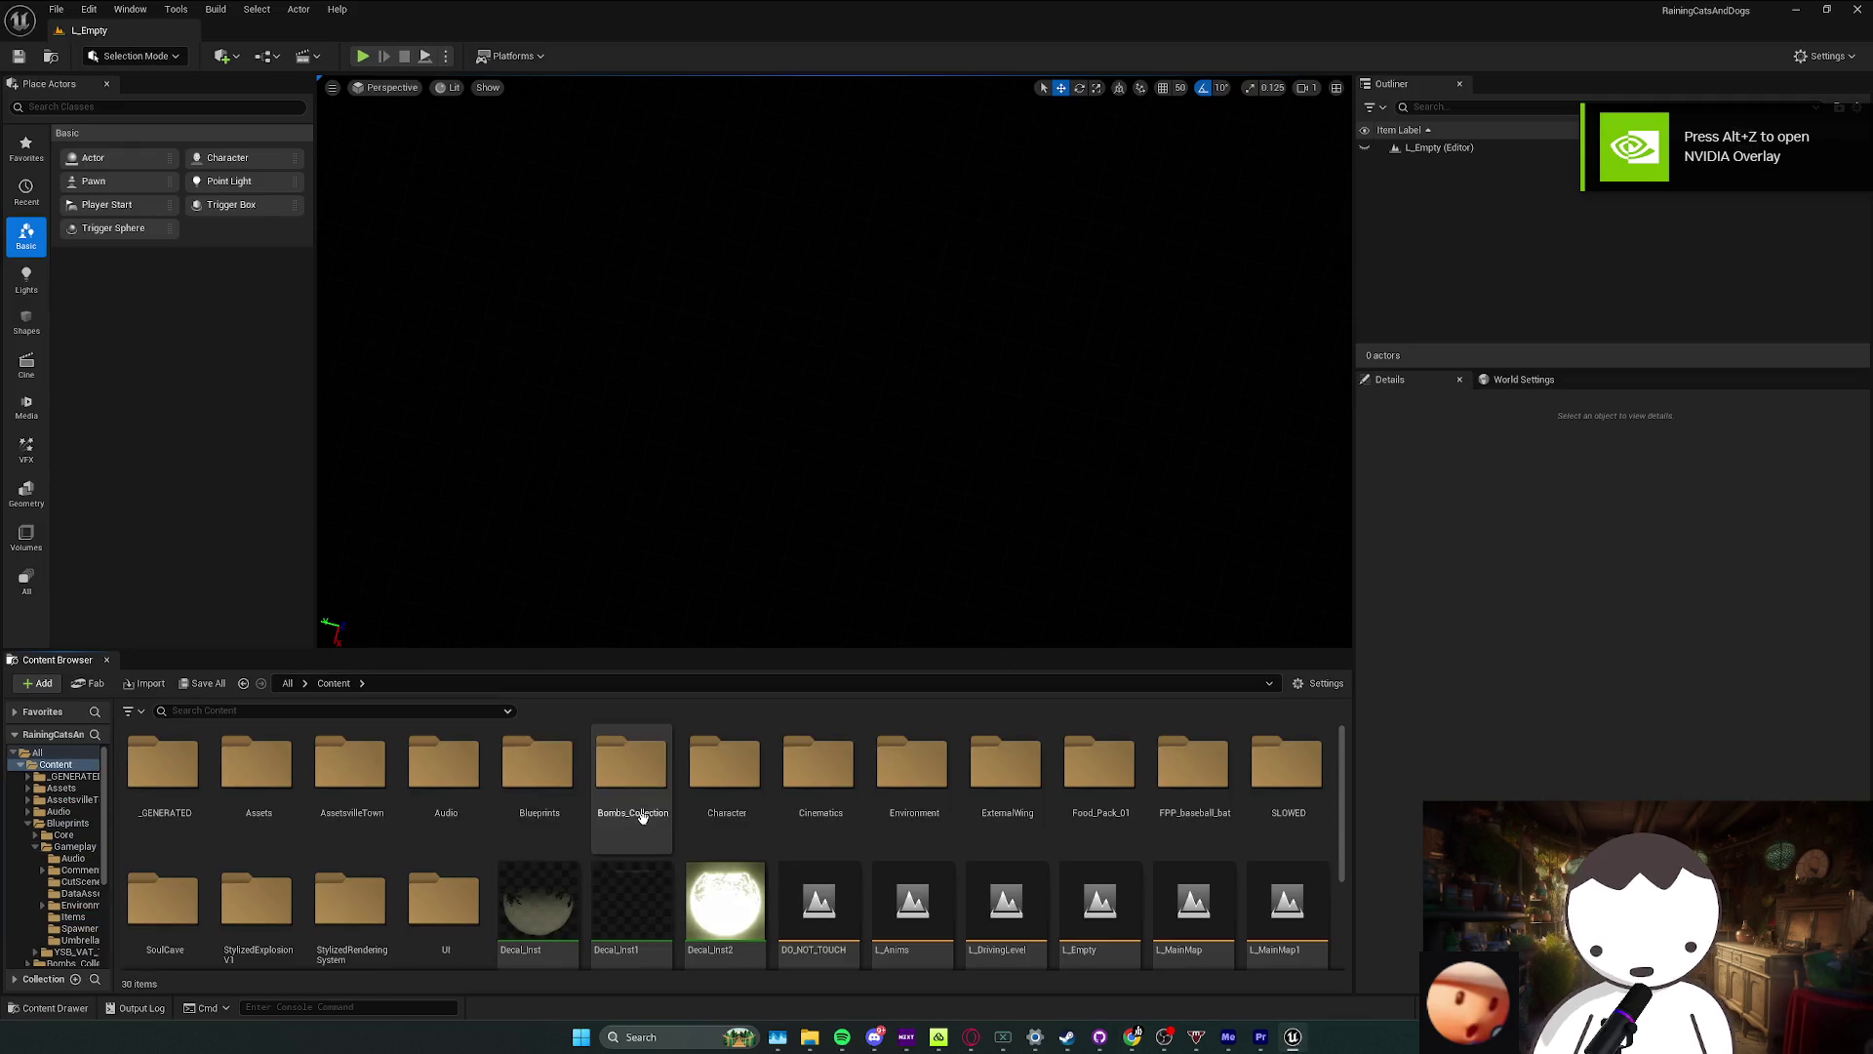
# Step: Scroll the Content folder and open the L_MainMapRedone level
pyautogui.scroll(-1, 629, 810)
pyautogui.scroll(-1, 970, 920)
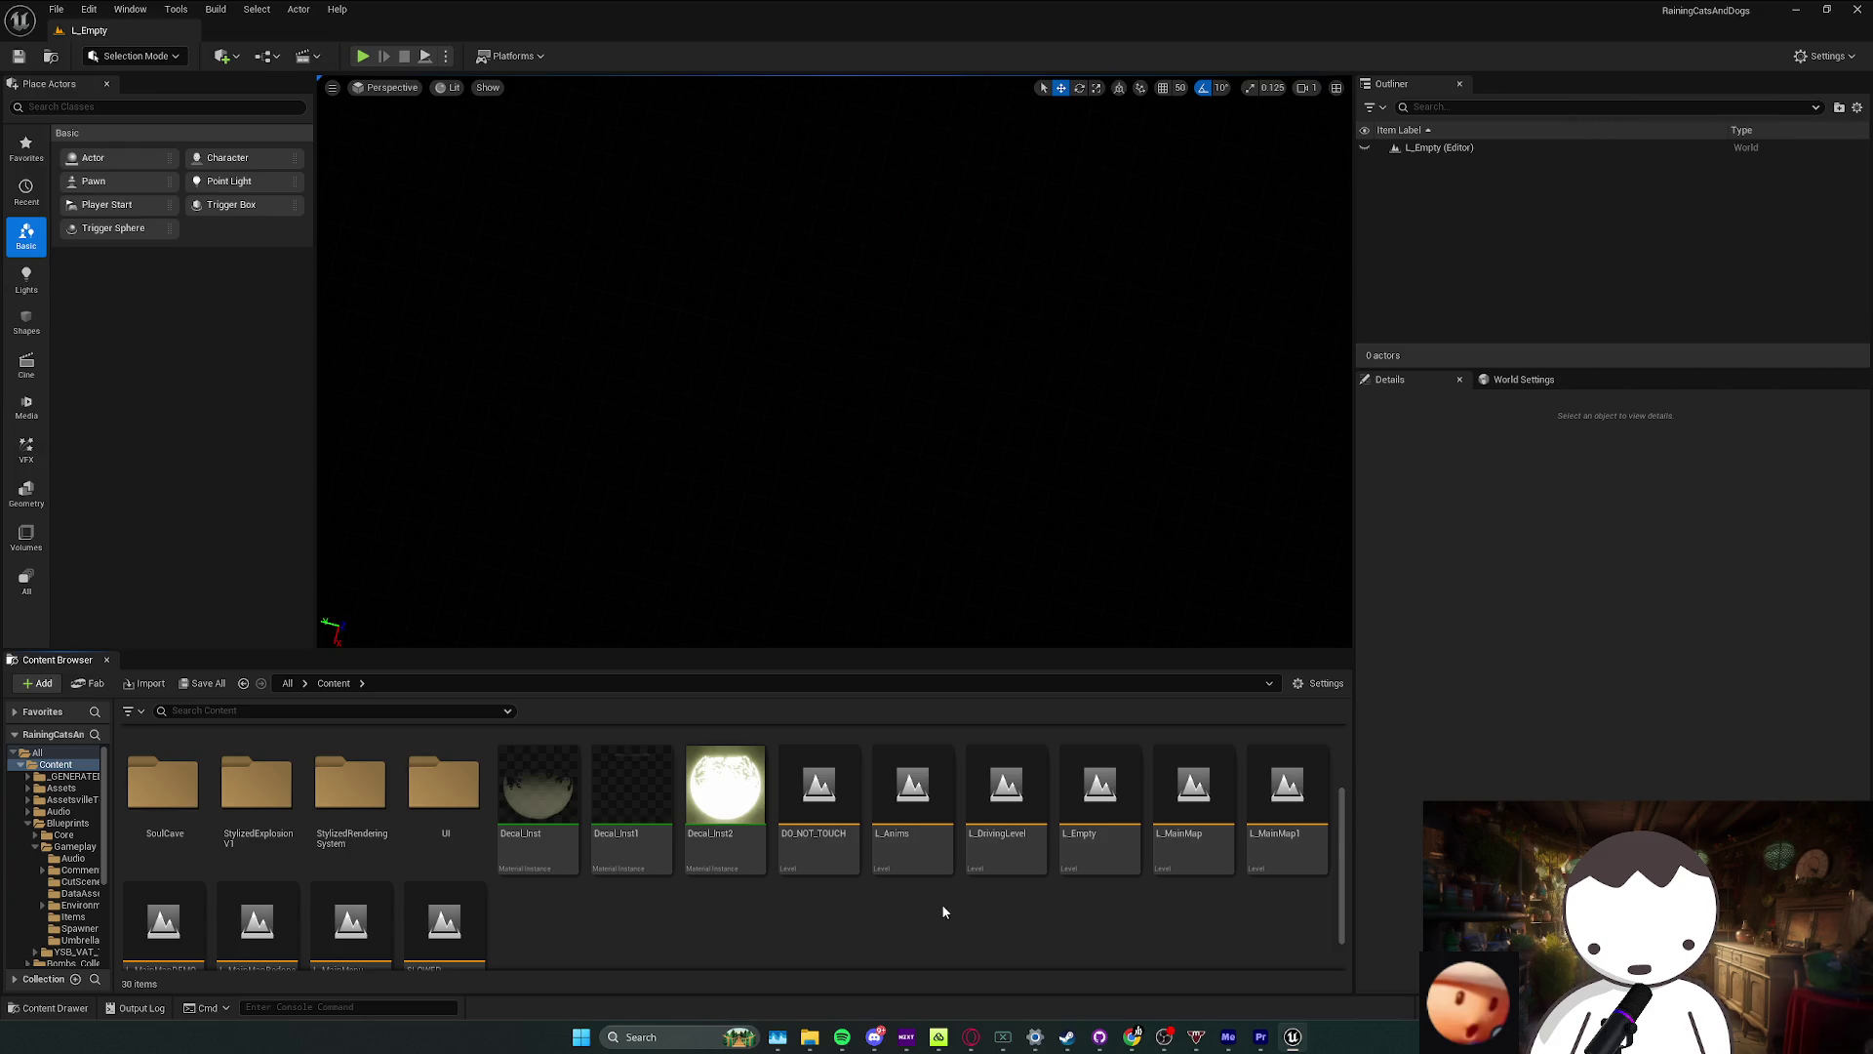
pyautogui.scroll(-1, 493, 895)
pyautogui.doubleClick(259, 883)
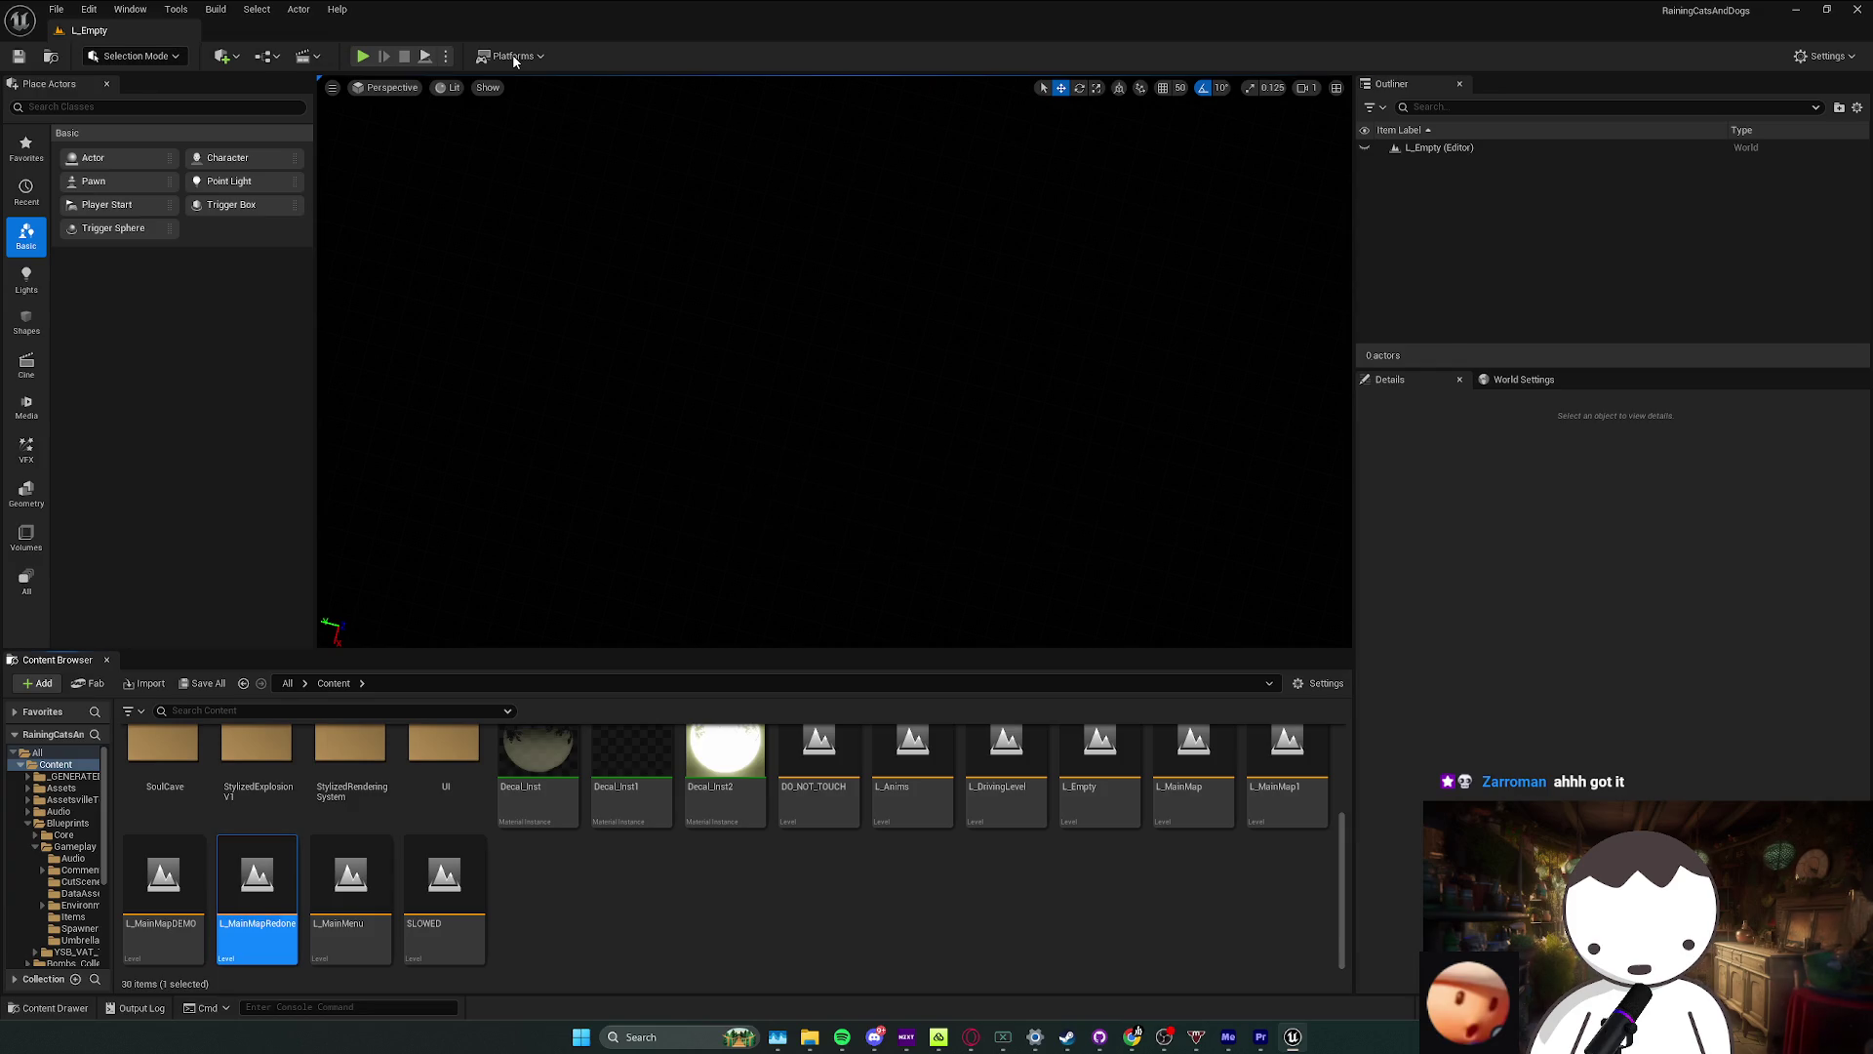
# Step: Start packaging the project for Windows from the Platforms menu
pyautogui.click(512, 55)
pyautogui.click(546, 185)
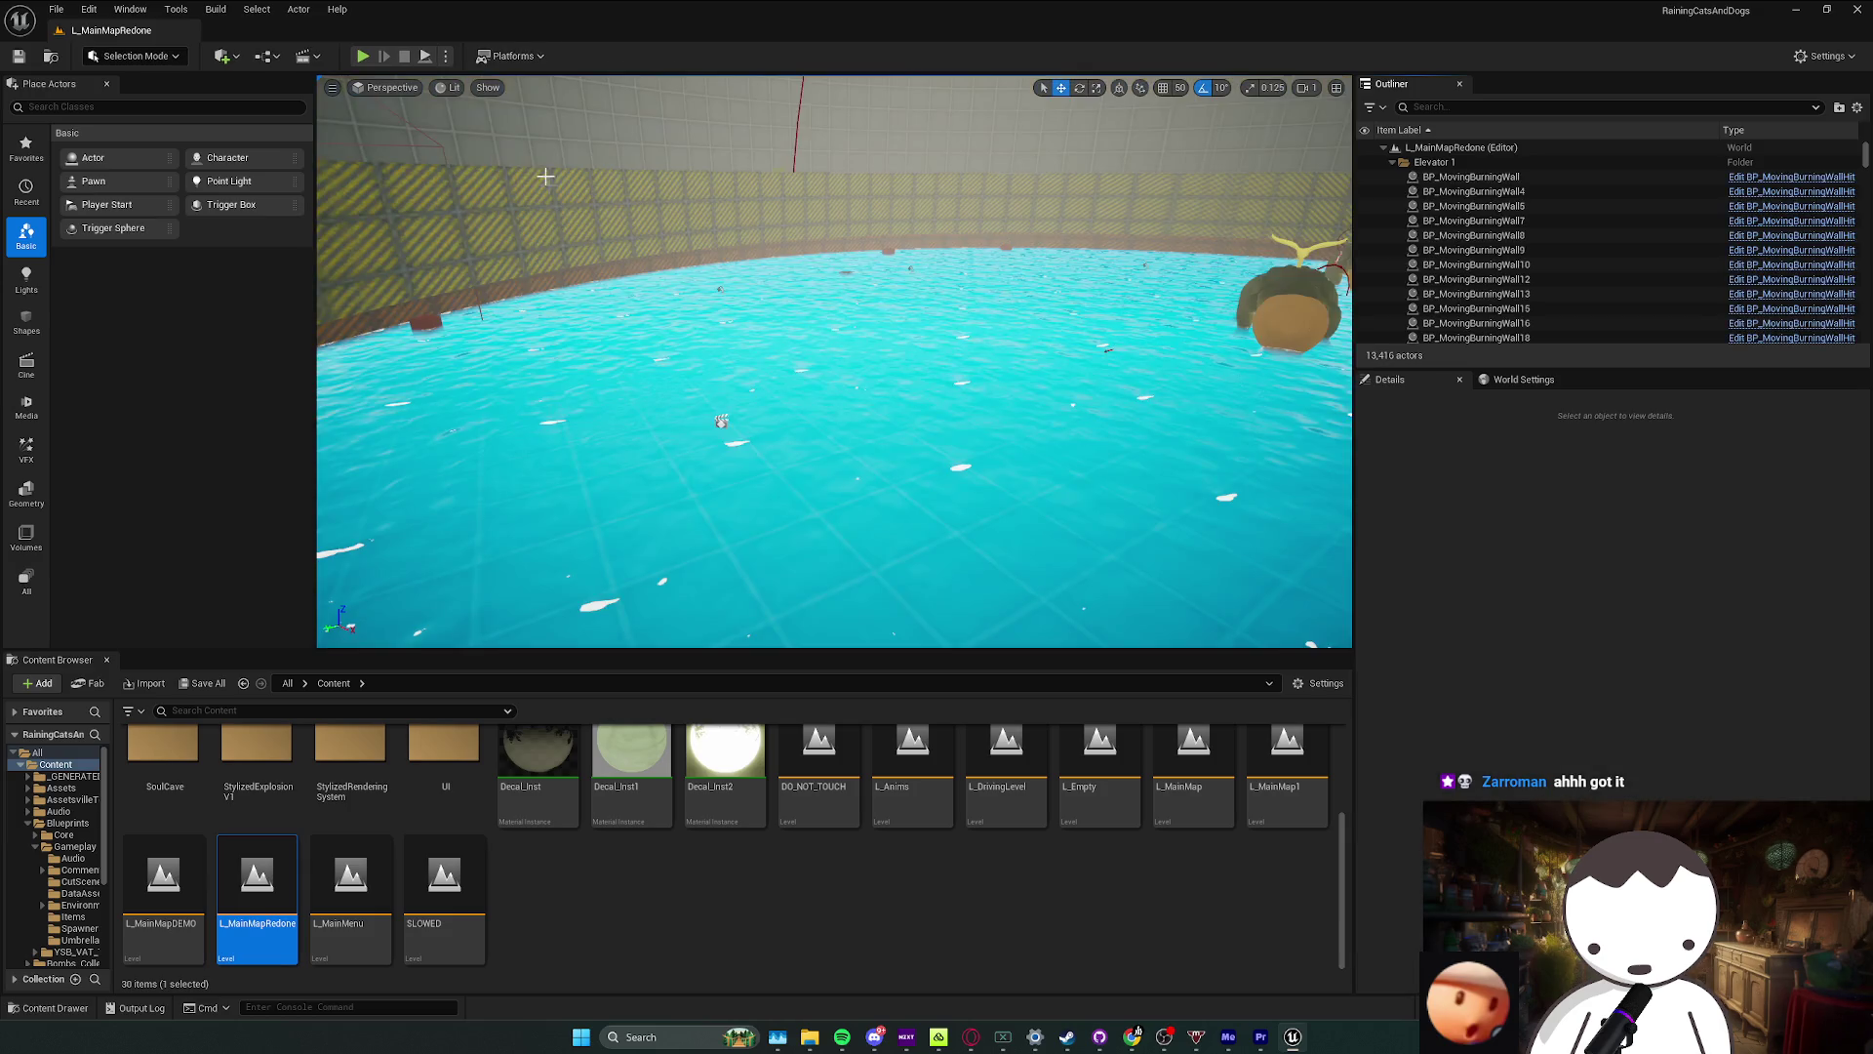
pyautogui.click(512, 56)
pyautogui.moveTo(585, 219)
pyautogui.click(722, 262)
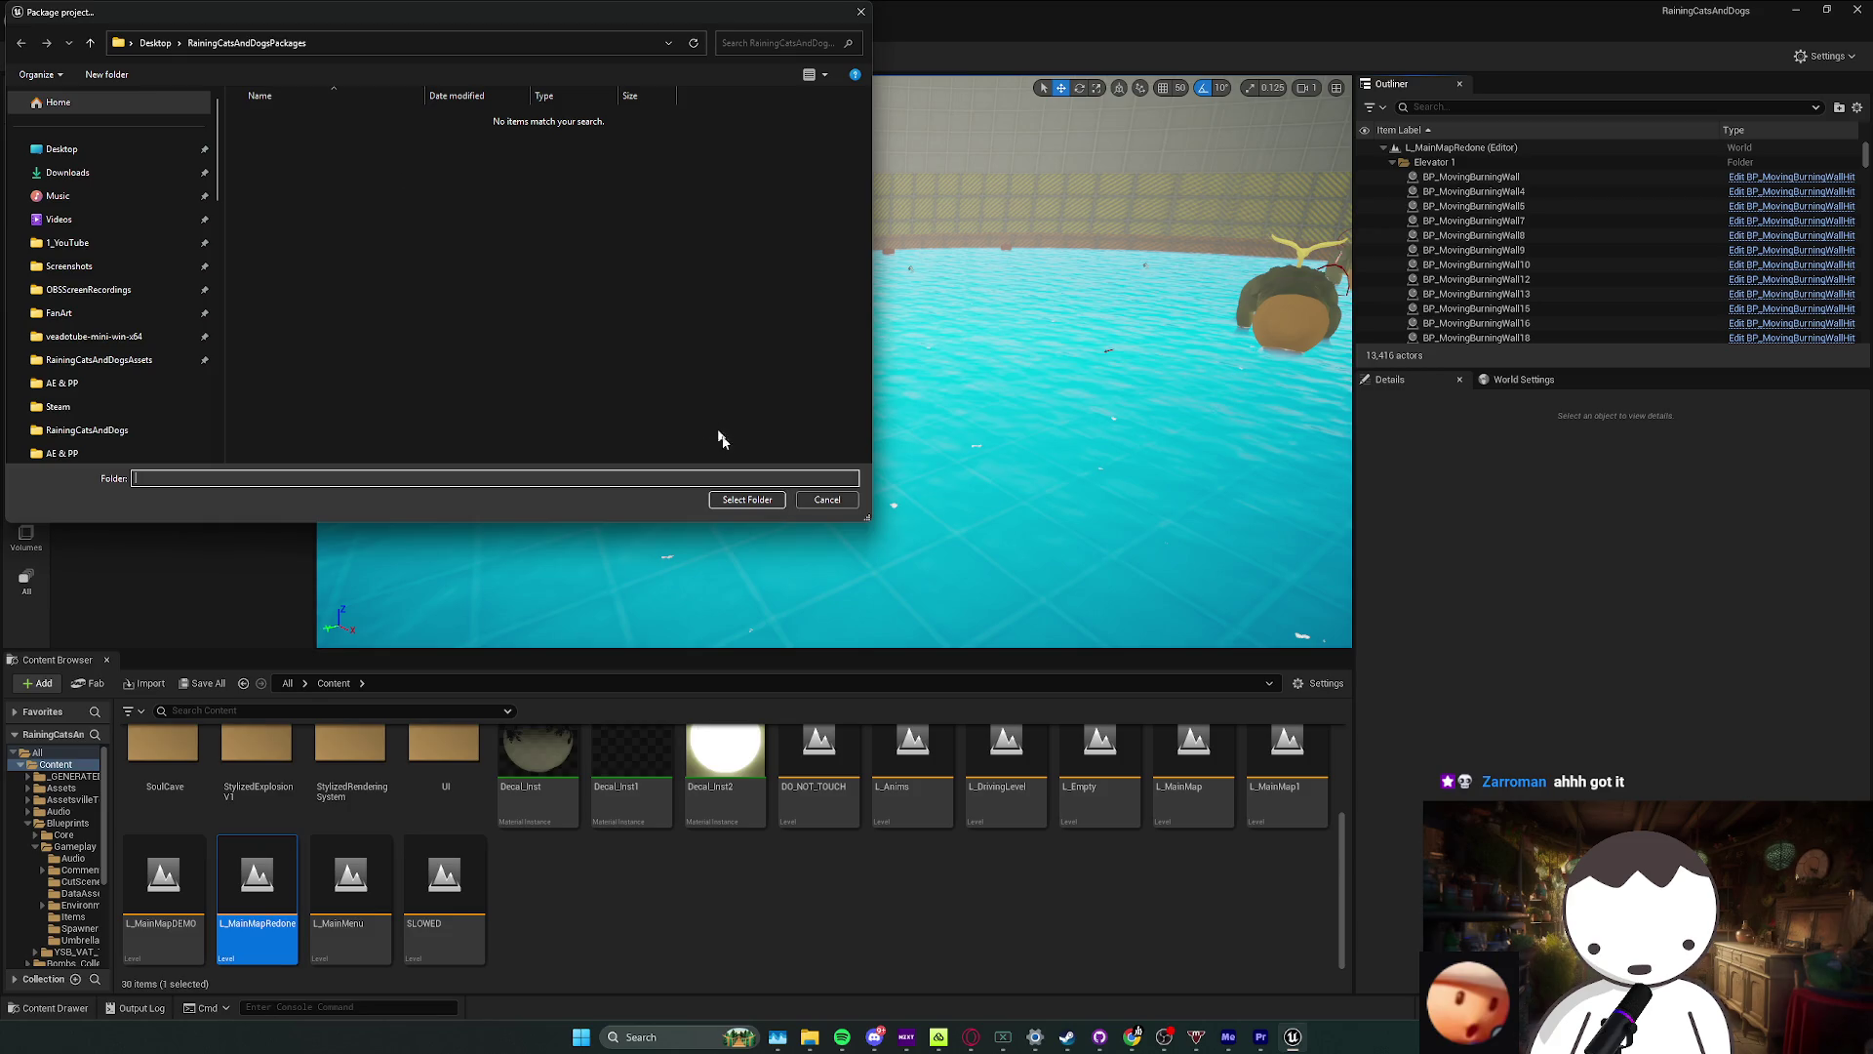
# Step: Confirm RainingCatsAndDogsPackages as the output folder and let the Windows build compile
pyautogui.click(755, 503)
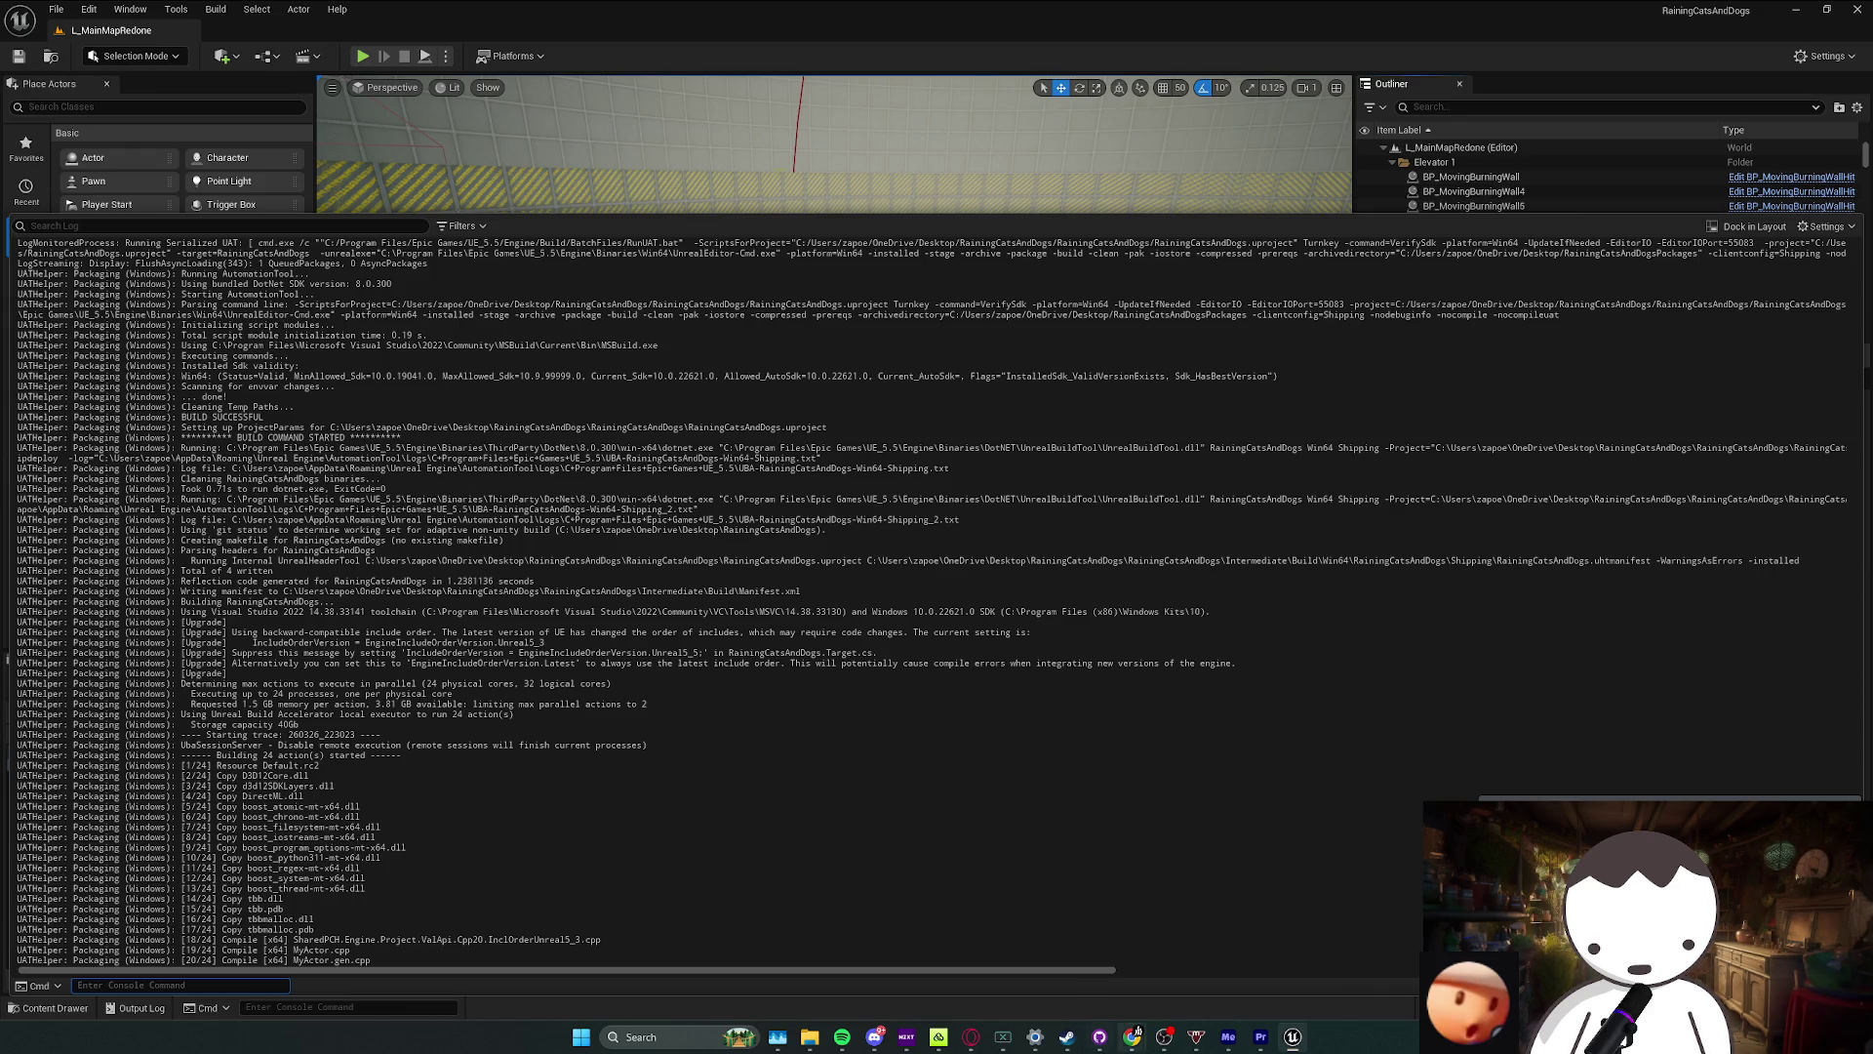
pyautogui.moveTo(1132, 1037)
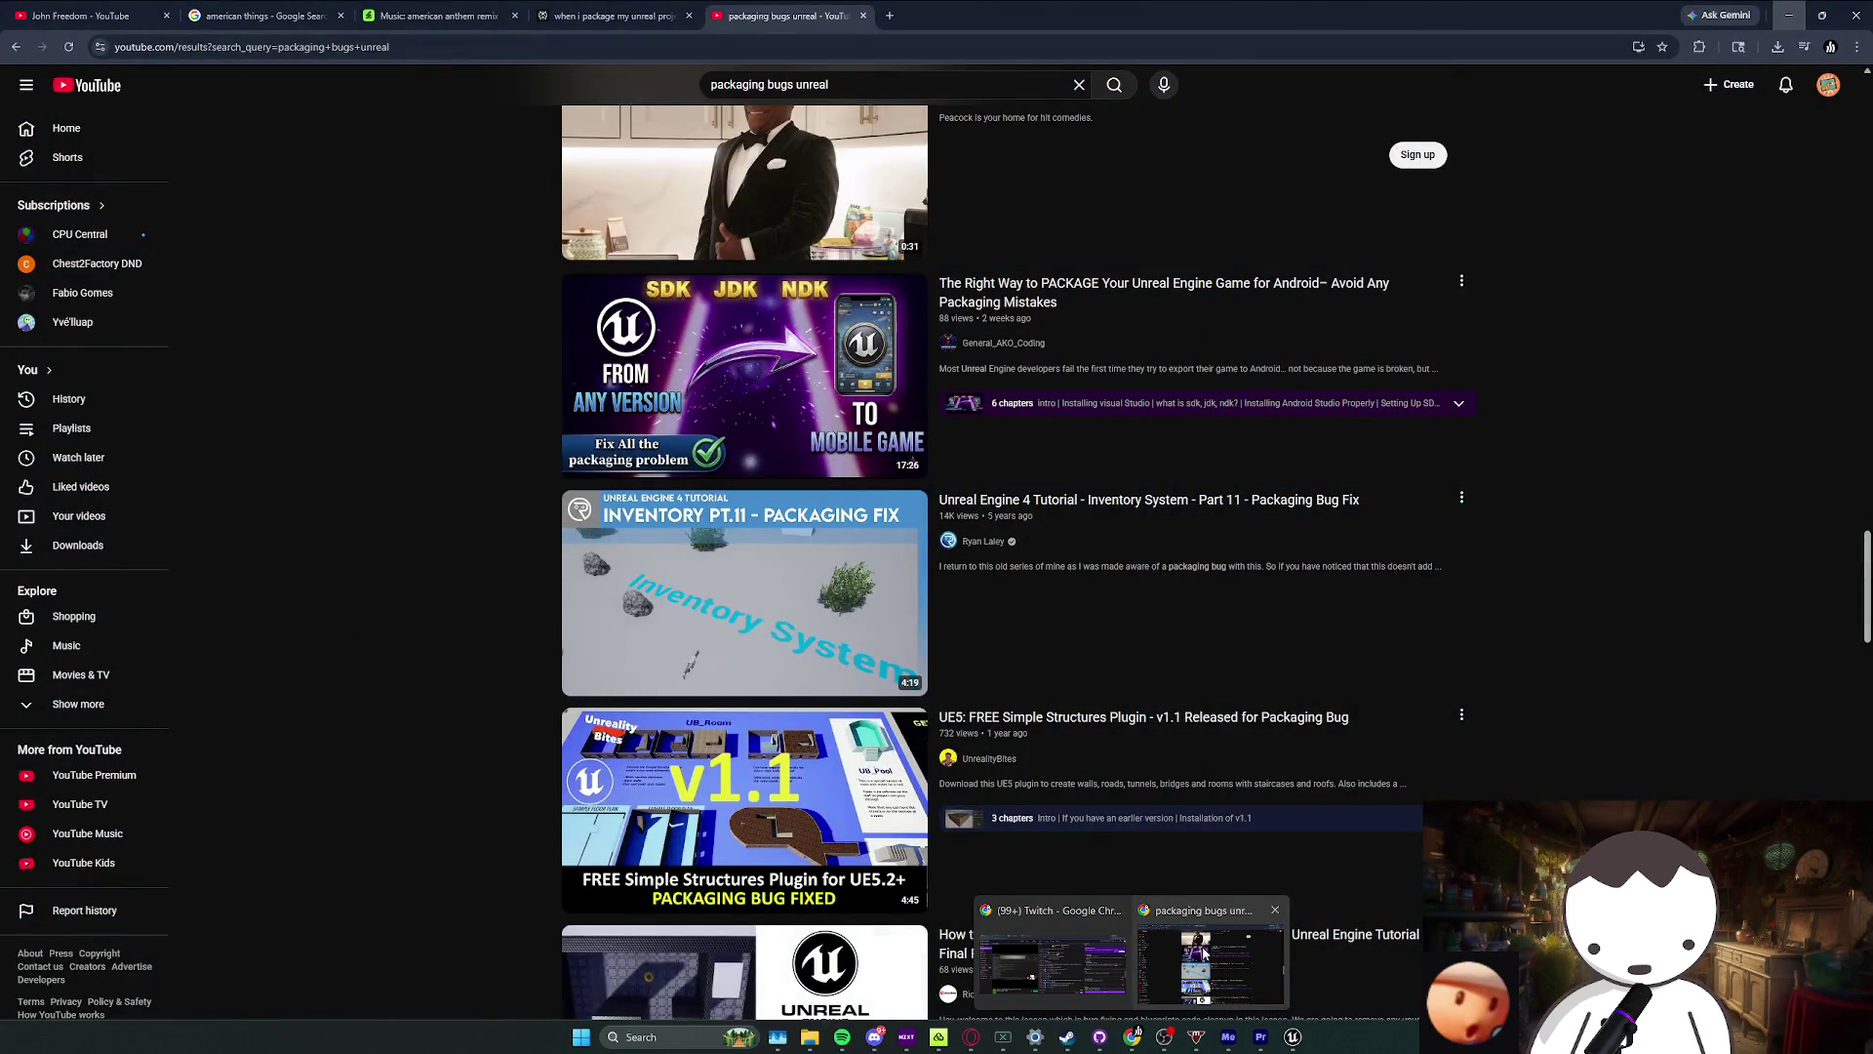
# Step: Bring up the YouTube 'packaging bugs unreal' results, then launch Brave via Windows search ('bra')
pyautogui.click(1205, 953)
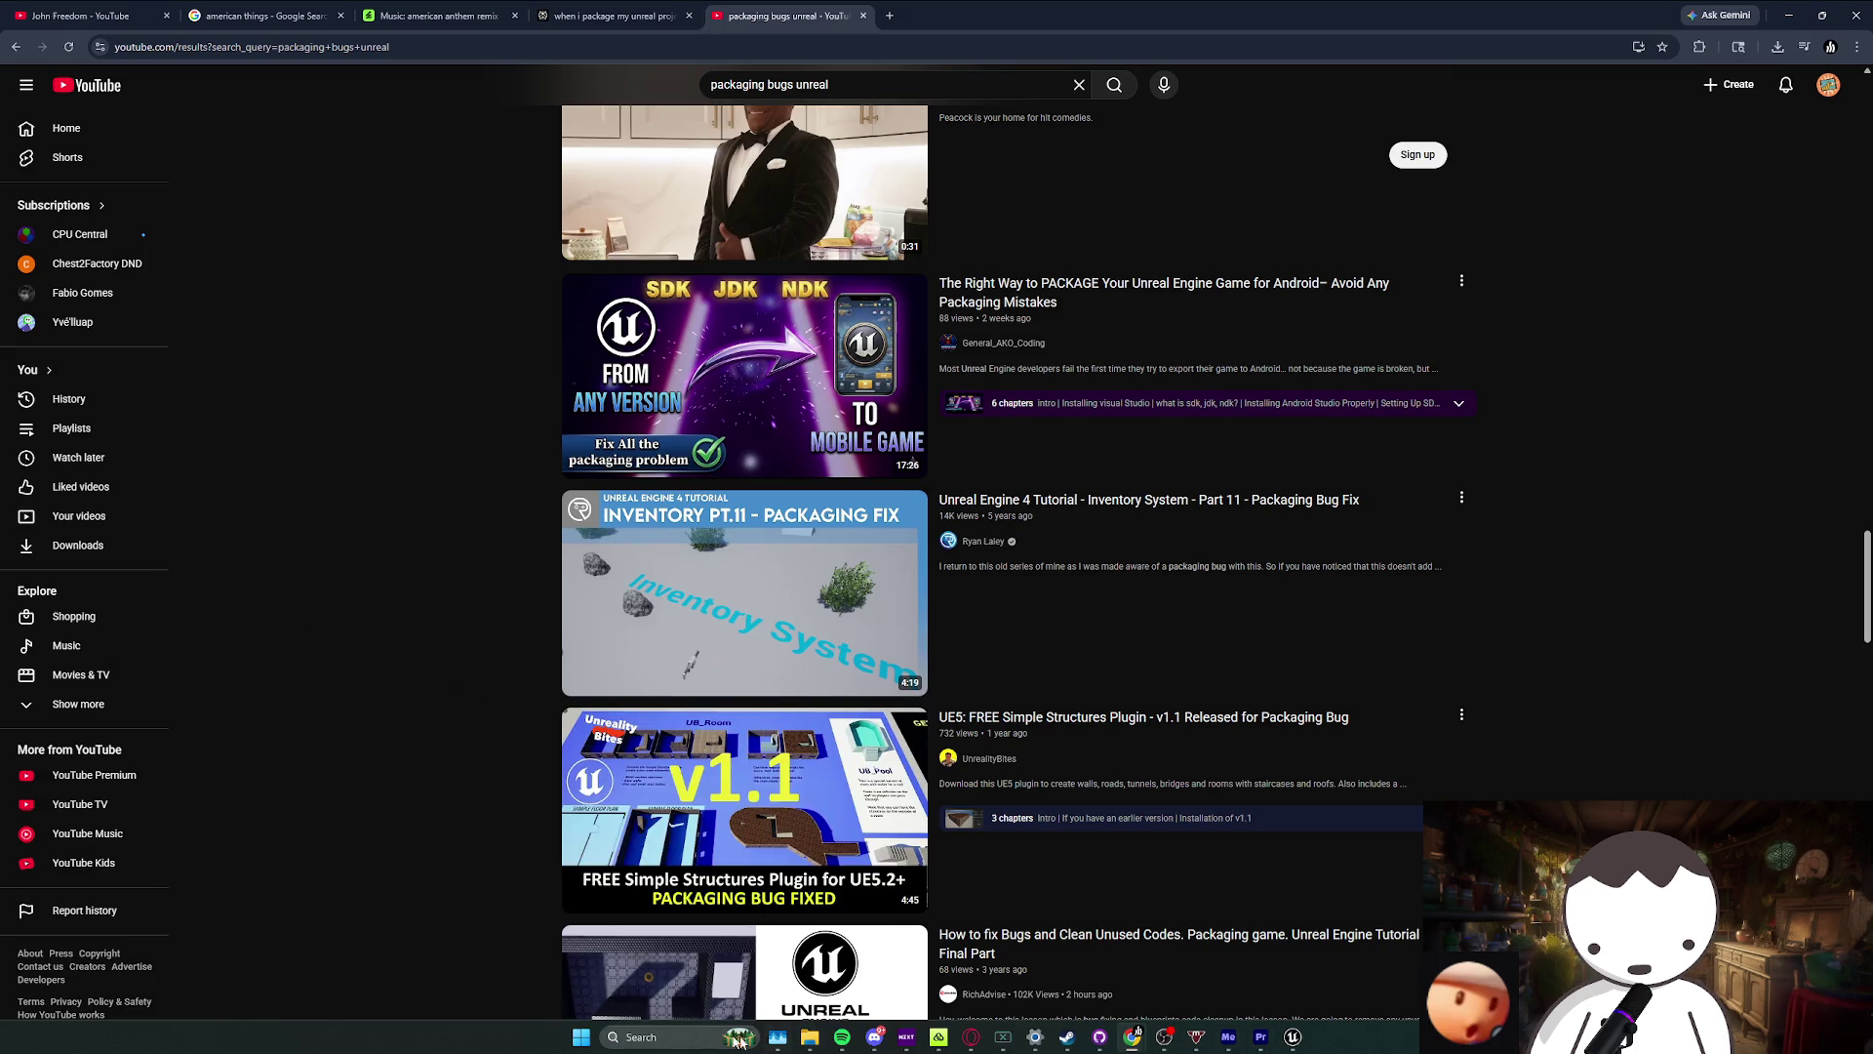
pyautogui.click(683, 1037)
pyautogui.write('bra')
pyautogui.click(736, 504)
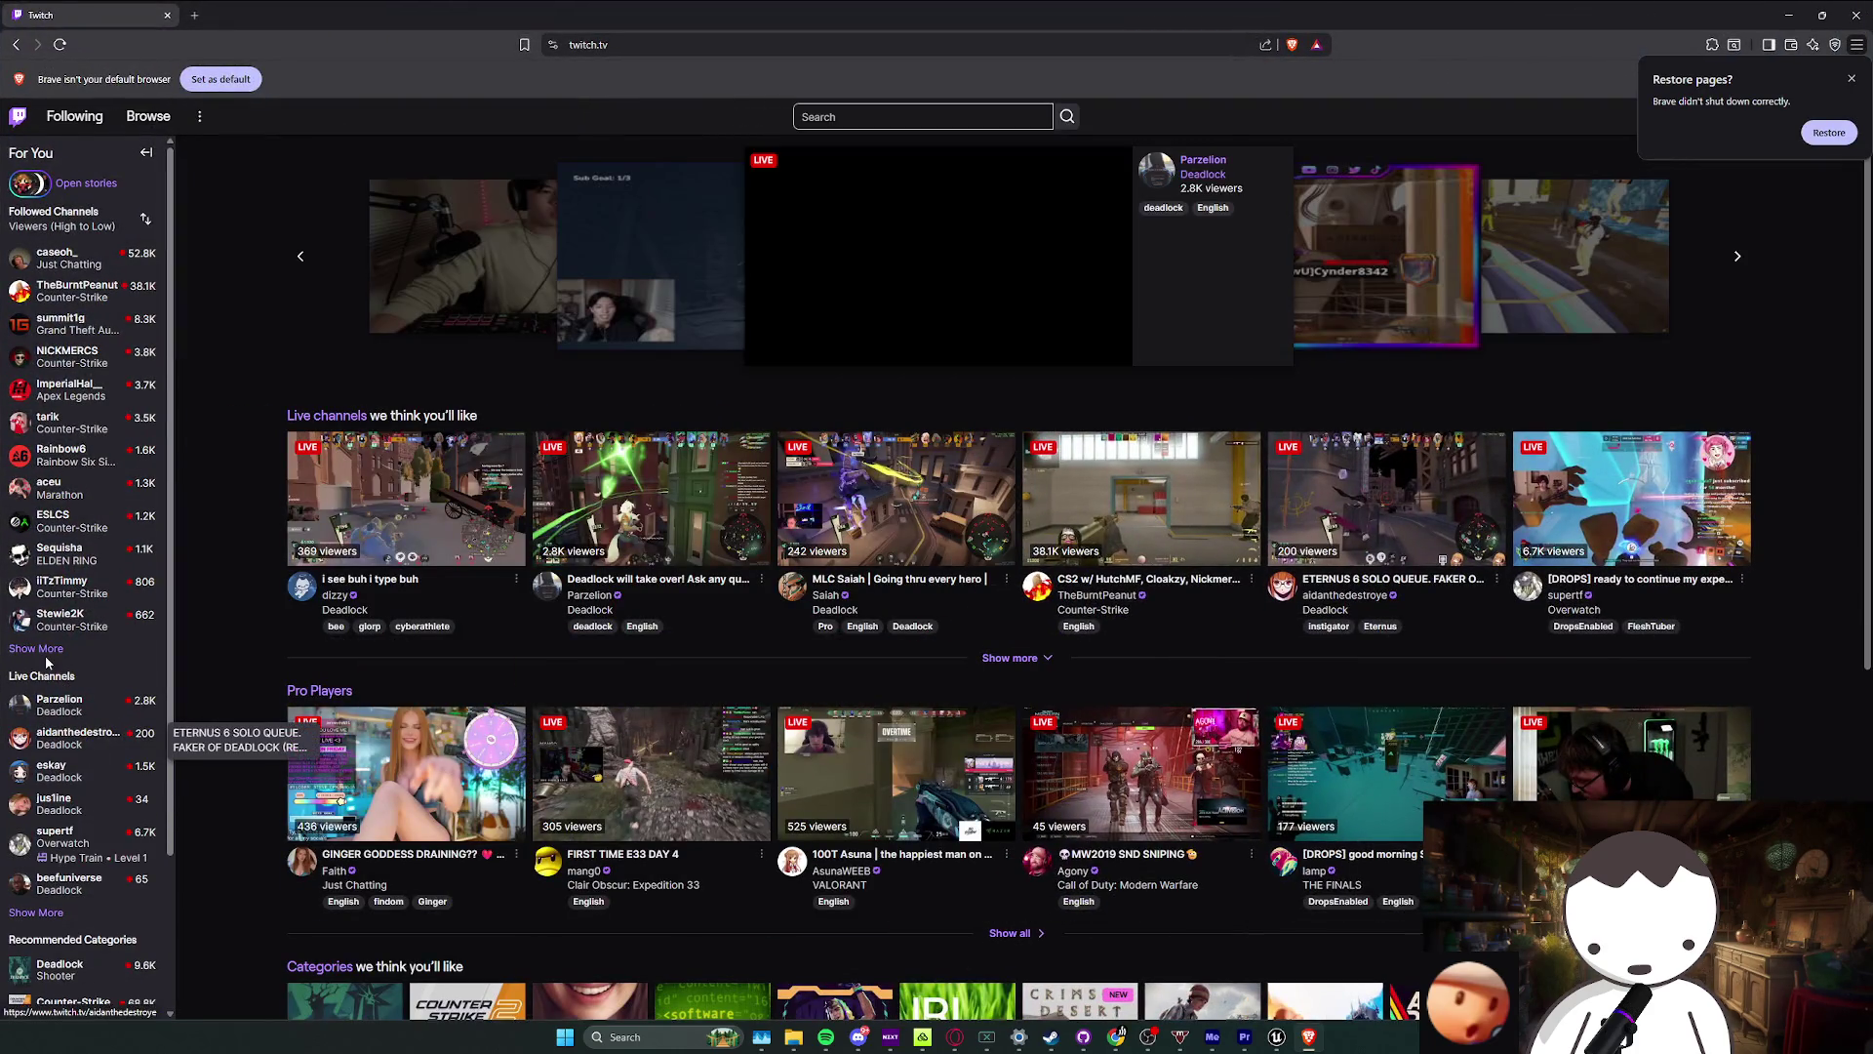
# Step: Expand Followed Channels and open a followed streamer's live Deadlock stream, briefly checking Unreal's packaging
pyautogui.click(44, 648)
pyautogui.scroll(-3, 110, 686)
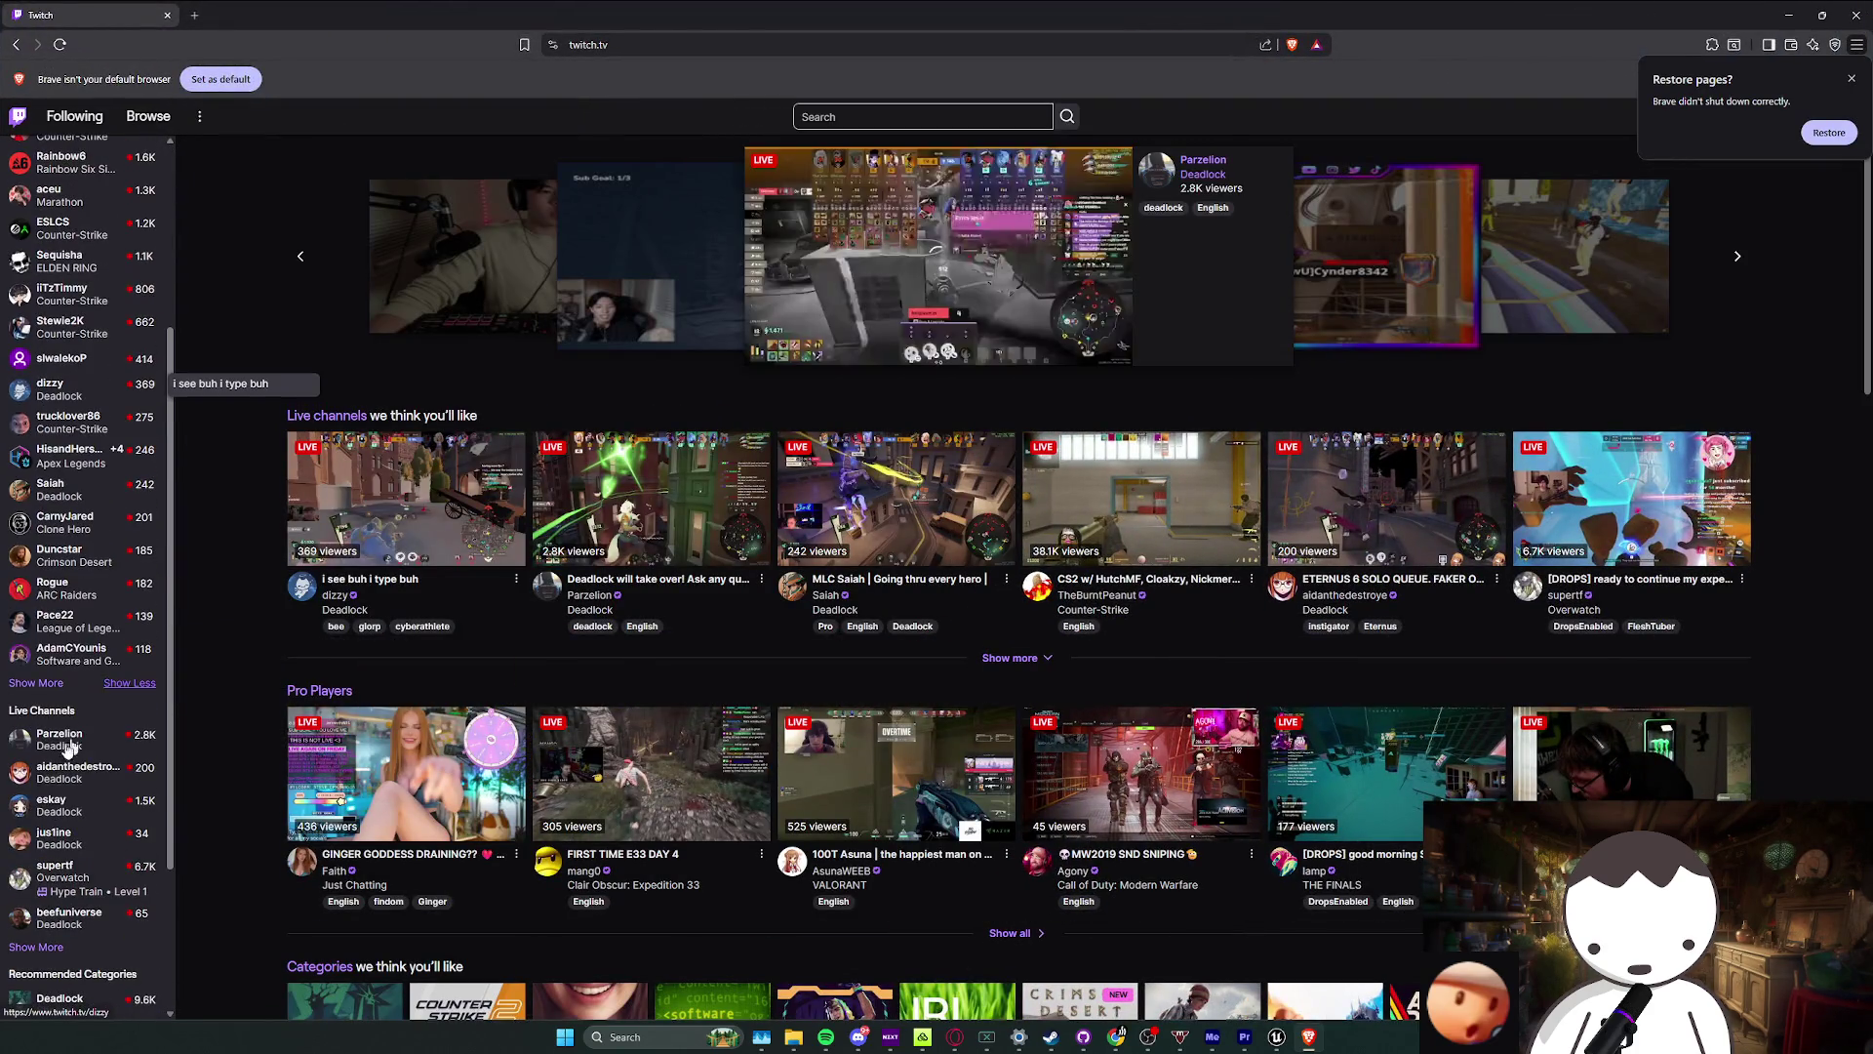
pyautogui.click(46, 686)
pyautogui.scroll(-2, 48, 780)
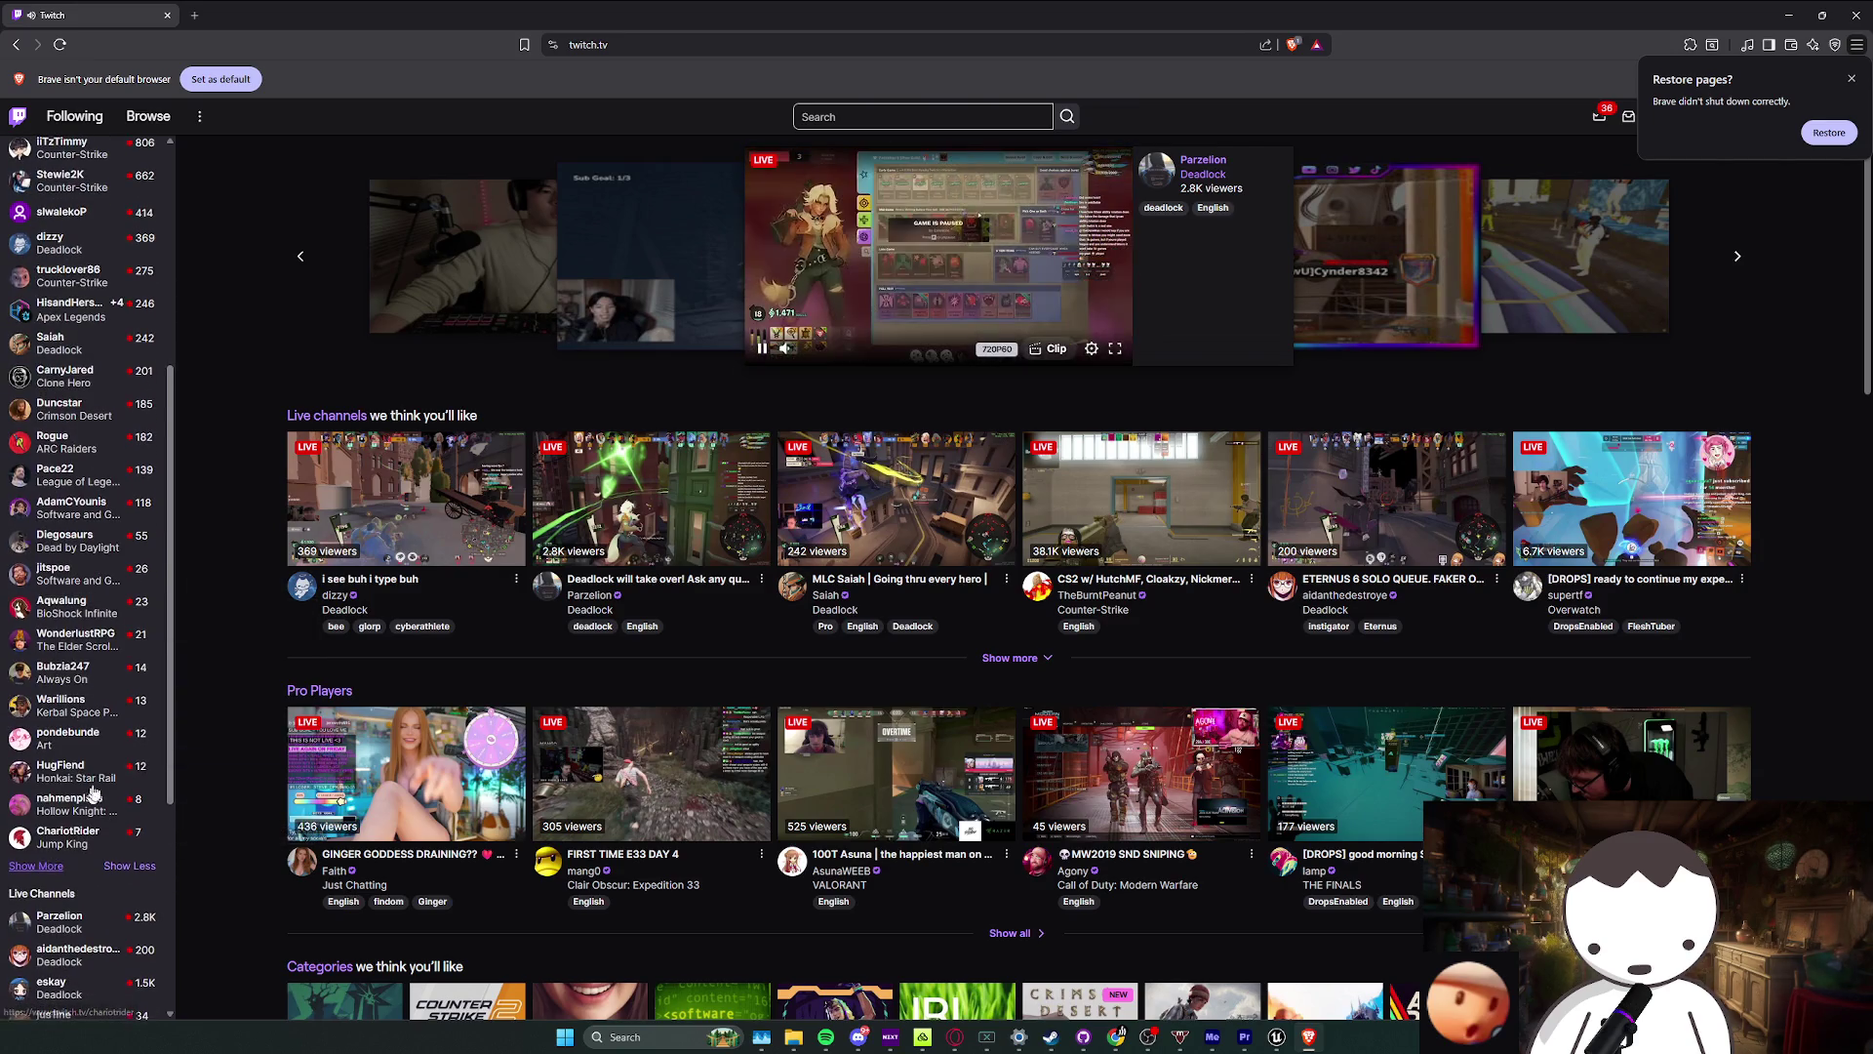
pyautogui.scroll(-2, 98, 785)
pyautogui.scroll(1, 103, 771)
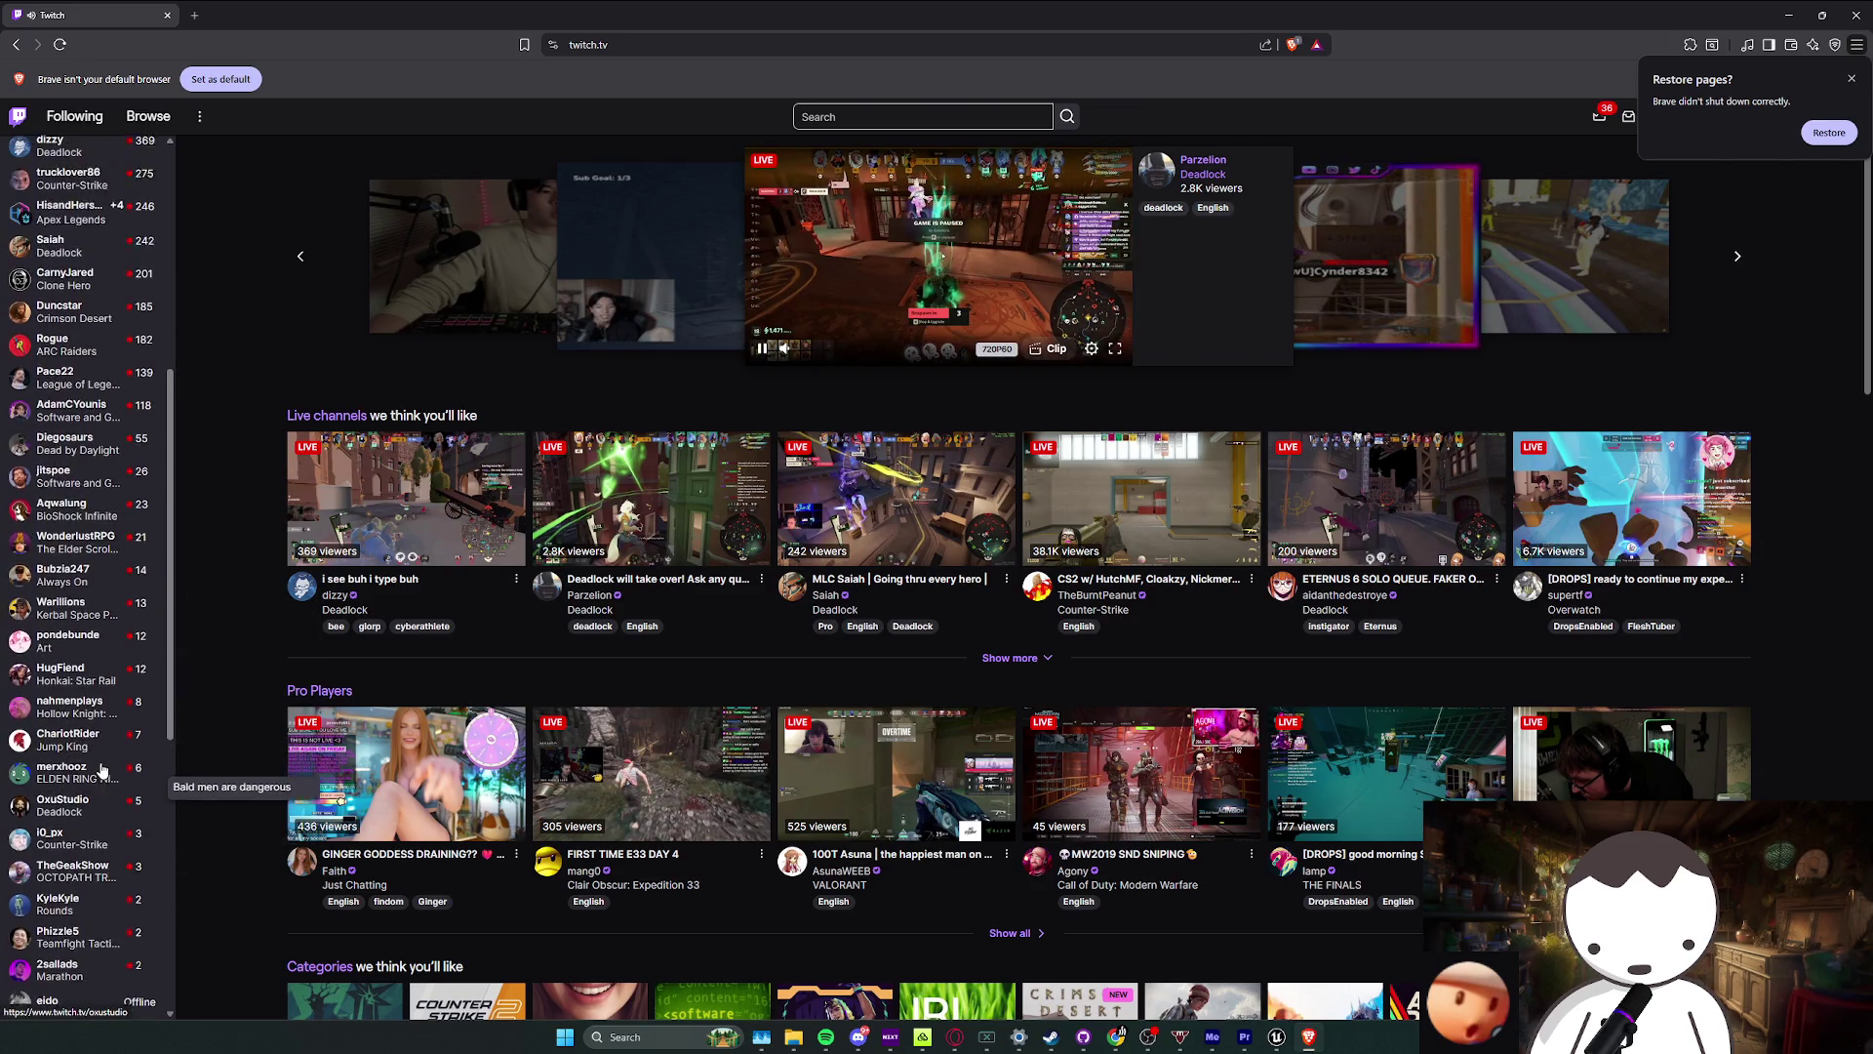
pyautogui.click(687, 632)
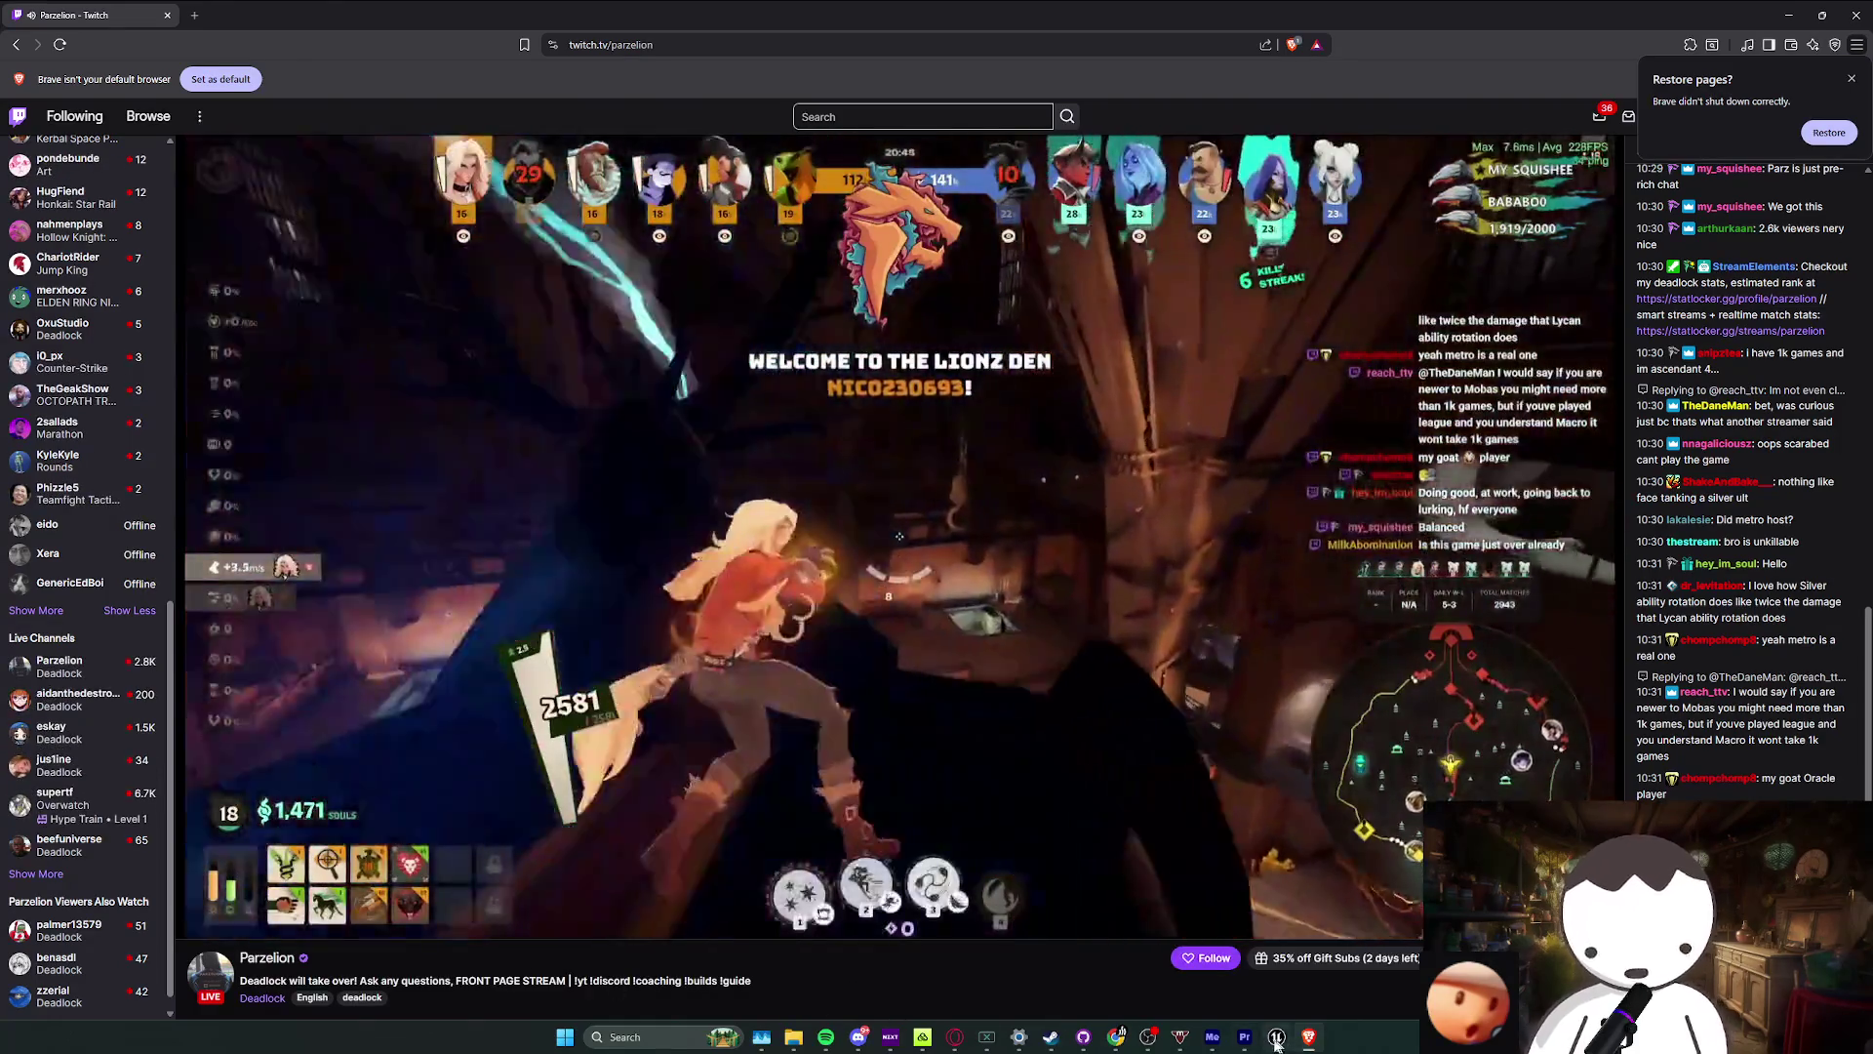
pyautogui.click(1277, 1039)
pyautogui.click(1309, 1038)
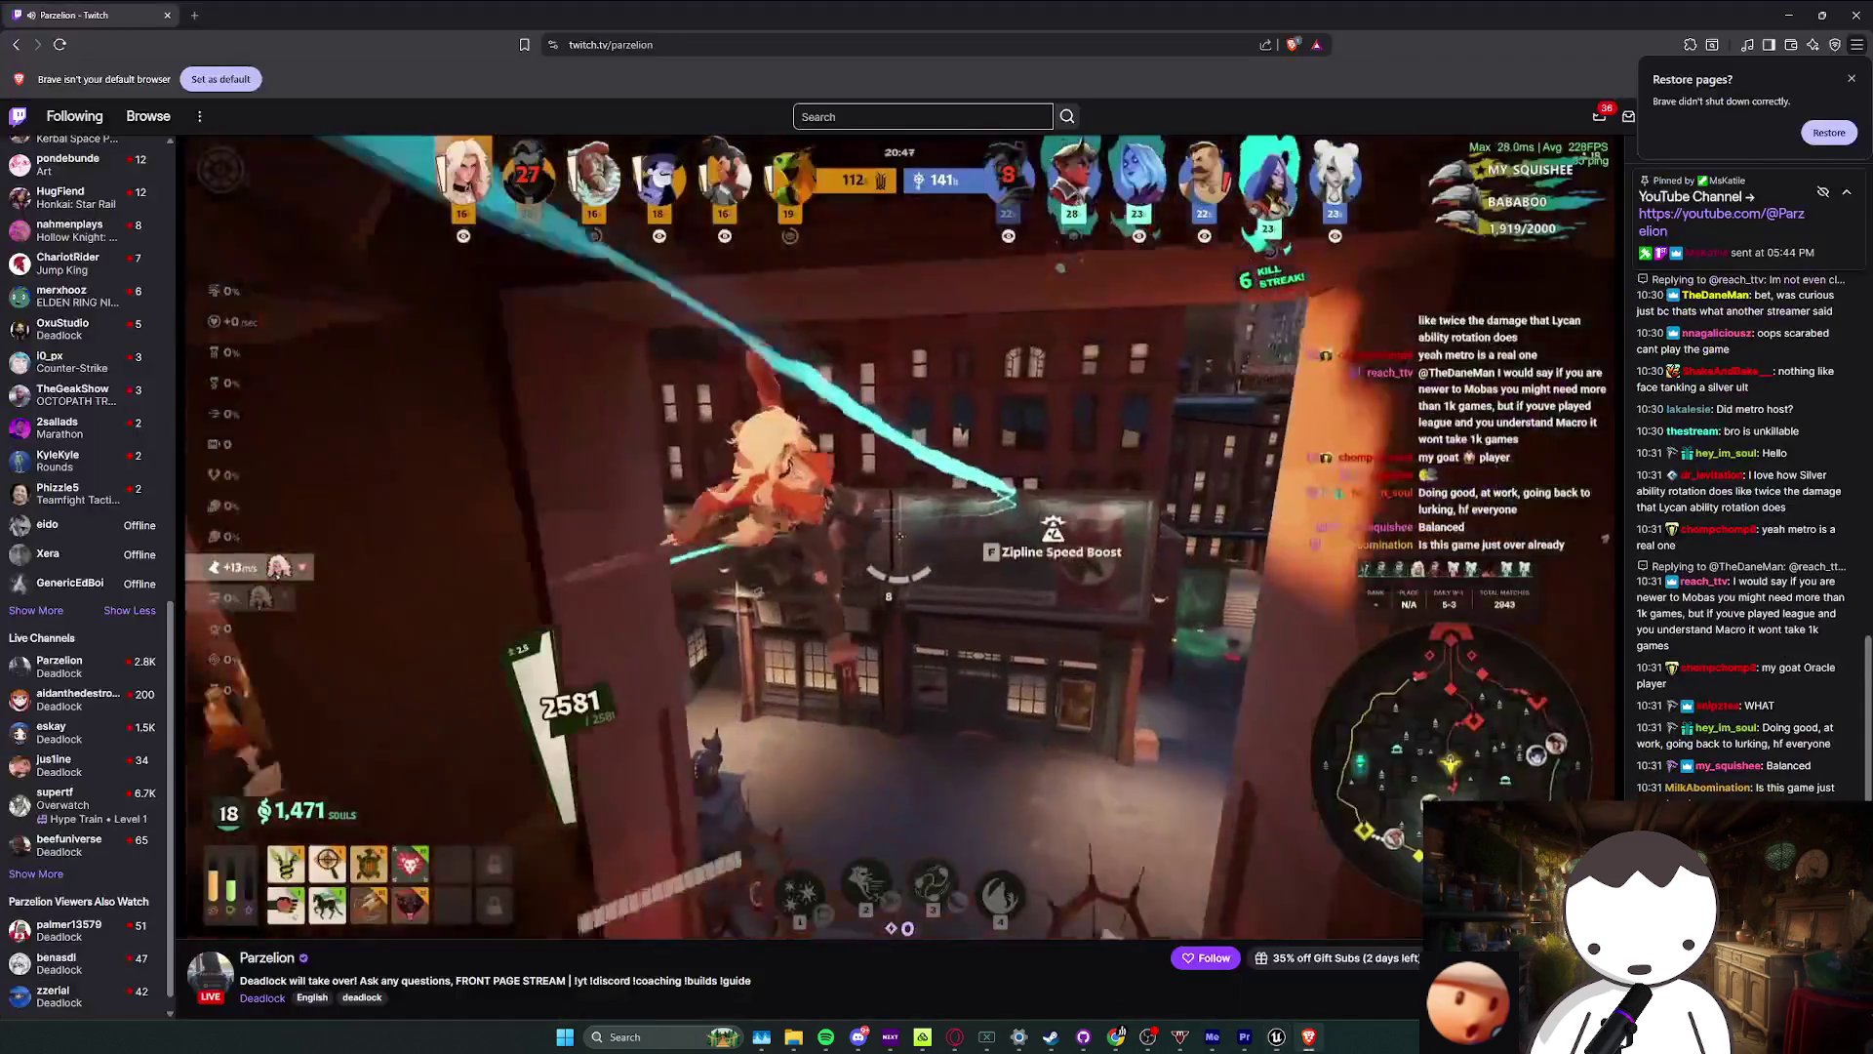